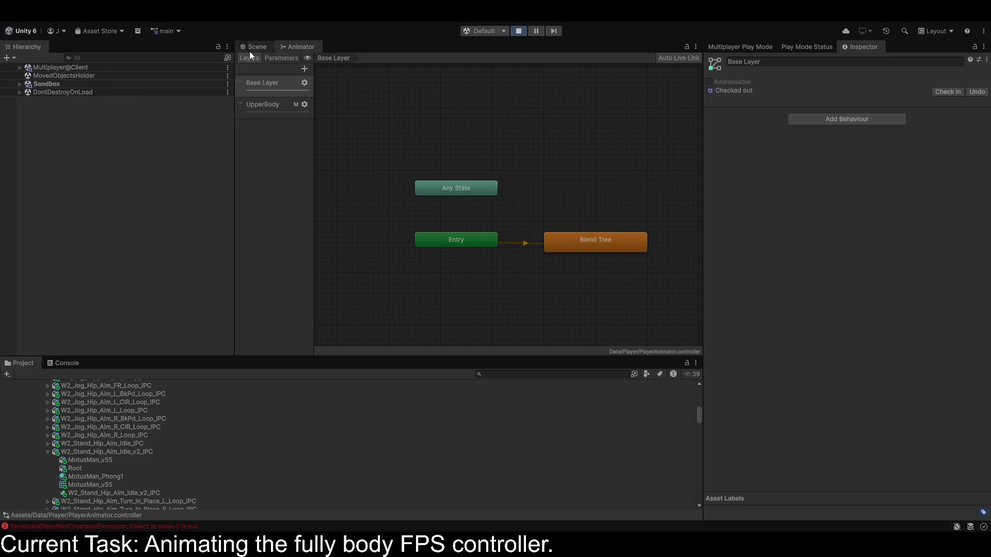
Dock the Animator beside the Inspector, switch to the UpperBody layer, and frame Player(Clone) from the side.
drag(299, 46, 806, 54)
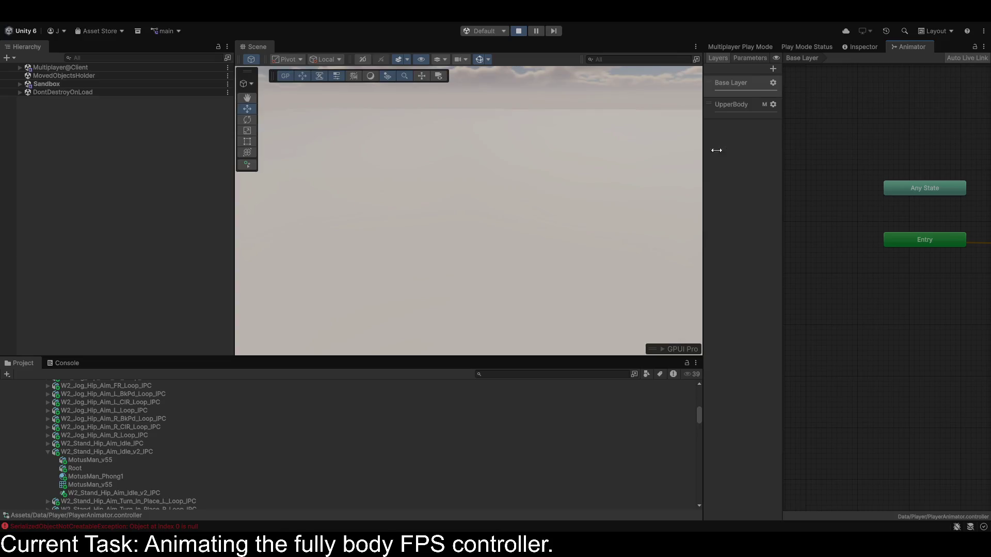
click(701, 151)
click(726, 106)
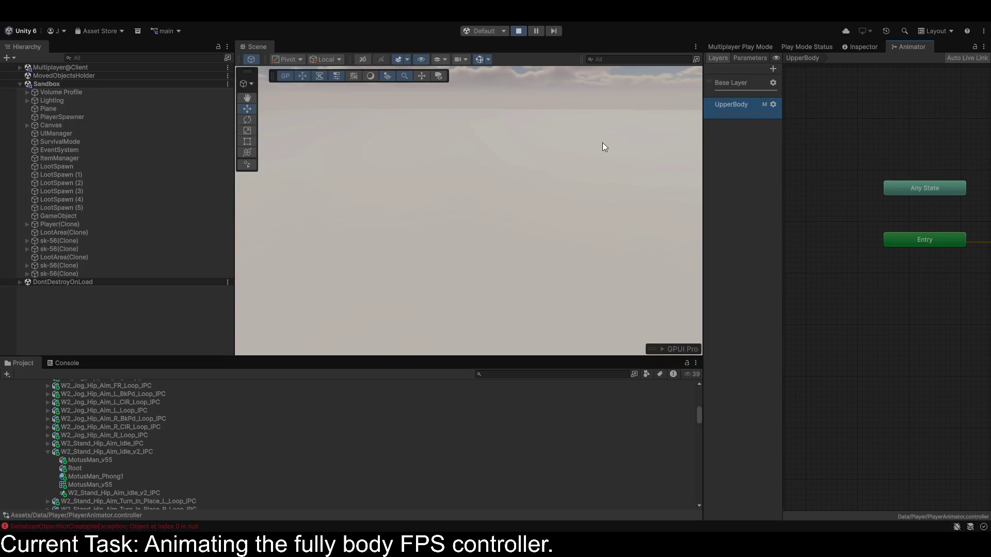
double_click(51, 224)
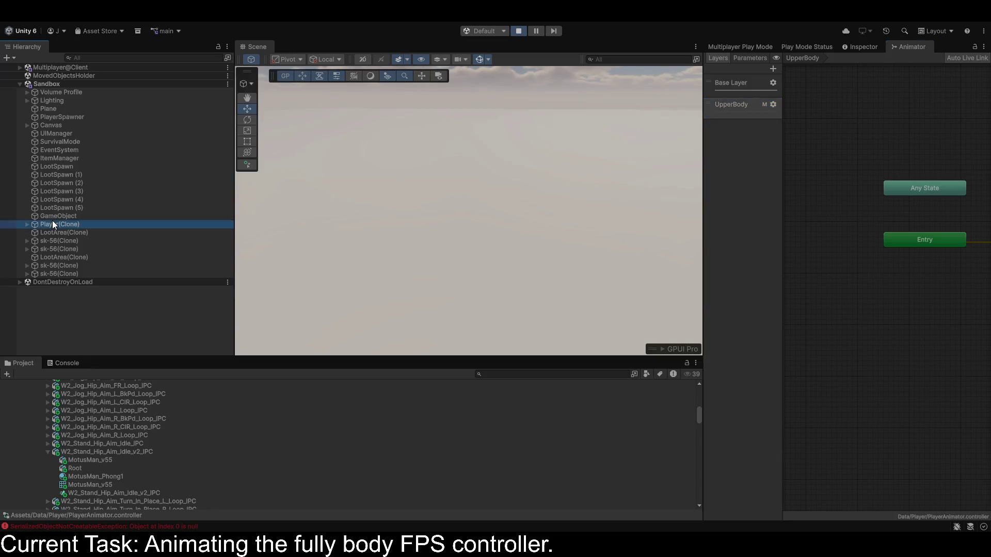
mouse_move(524, 160)
mouse_down()
mouse_move(596, 41)
mouse_move(615, 33)
mouse_move(629, 114)
mouse_up()
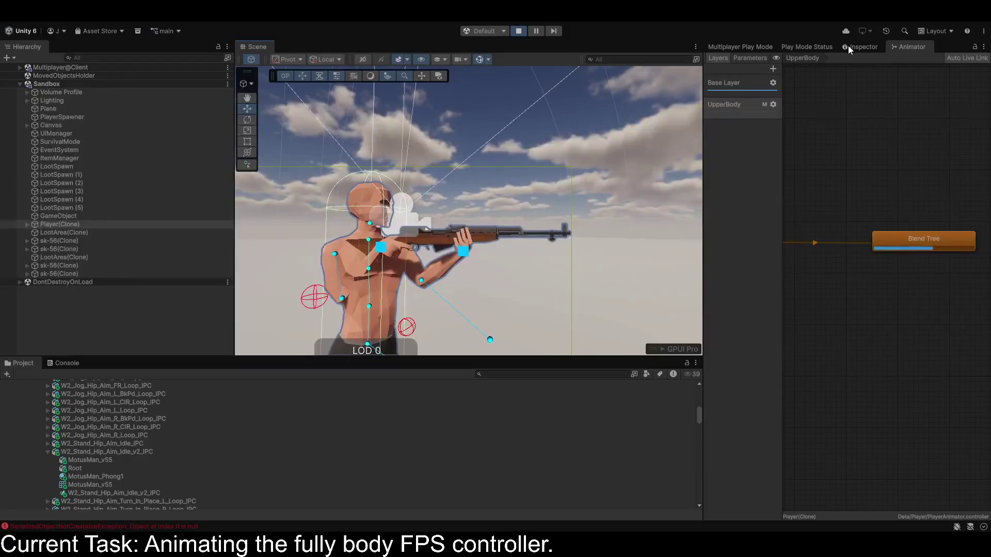
Disable the Look At IK component on Player(Clone).
click(860, 47)
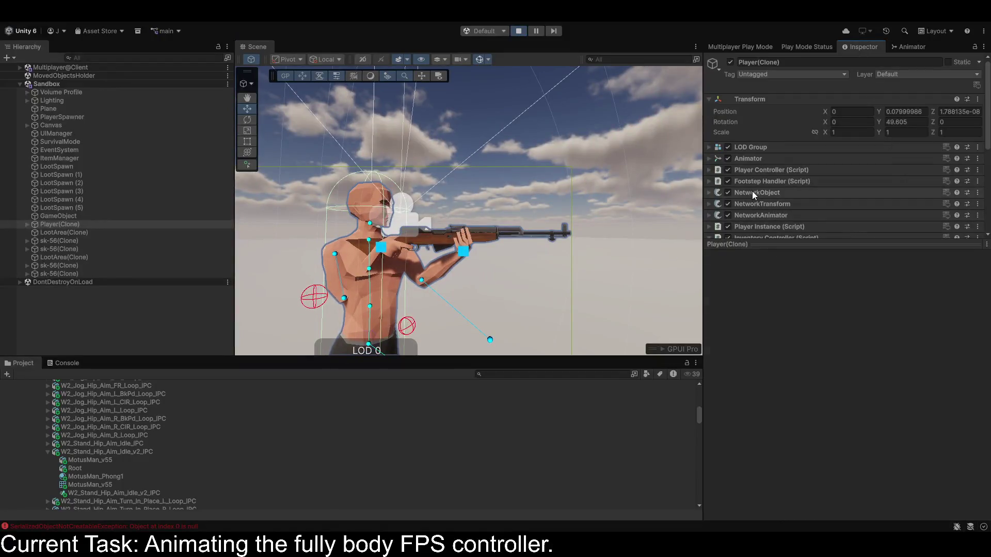
scroll(752, 191, down, 5)
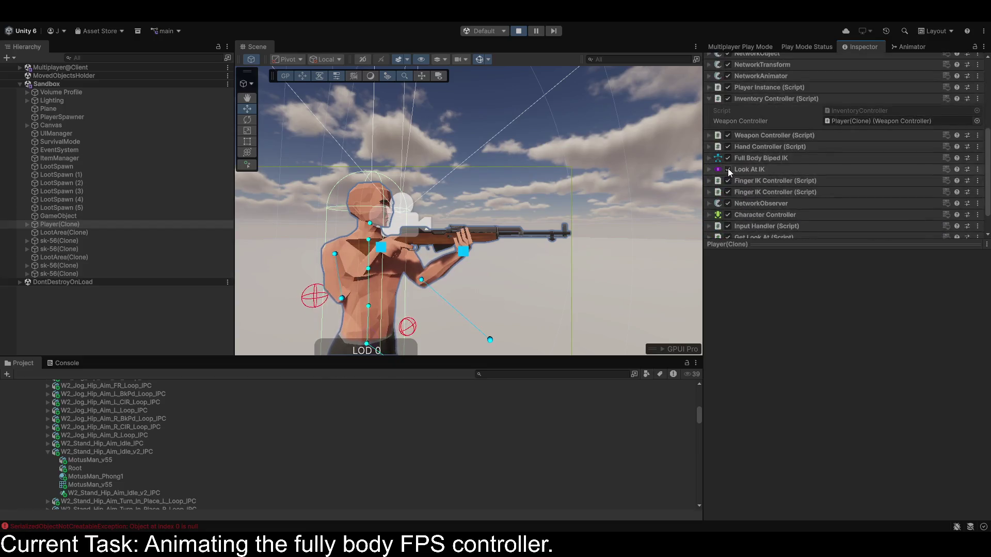
click(727, 169)
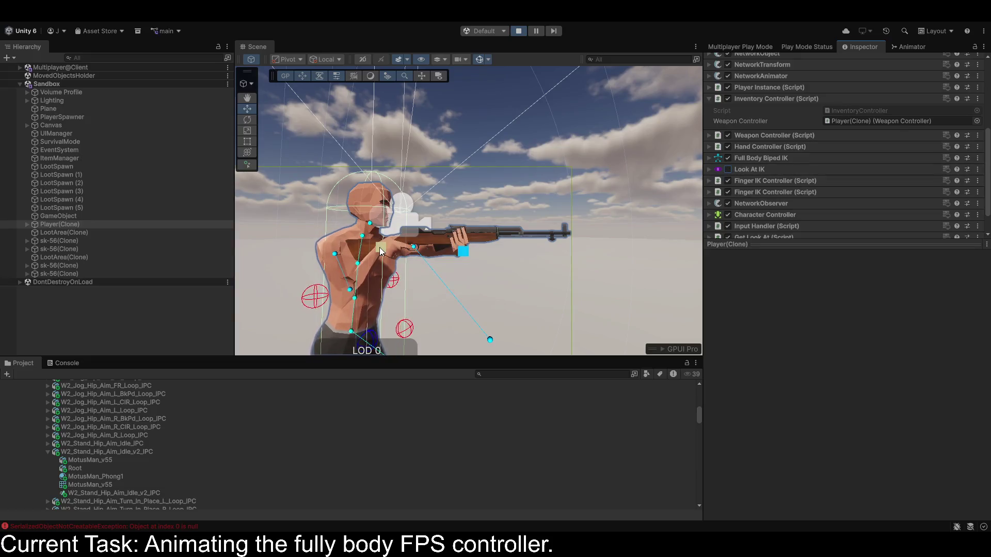
Examine the rifle-aiming pose from several angles, return to the UpperBody graph, and stop Play mode.
mouse_move(387, 250)
mouse_down()
mouse_move(356, 336)
mouse_move(429, 321)
mouse_move(685, 343)
mouse_move(222, 330)
mouse_up()
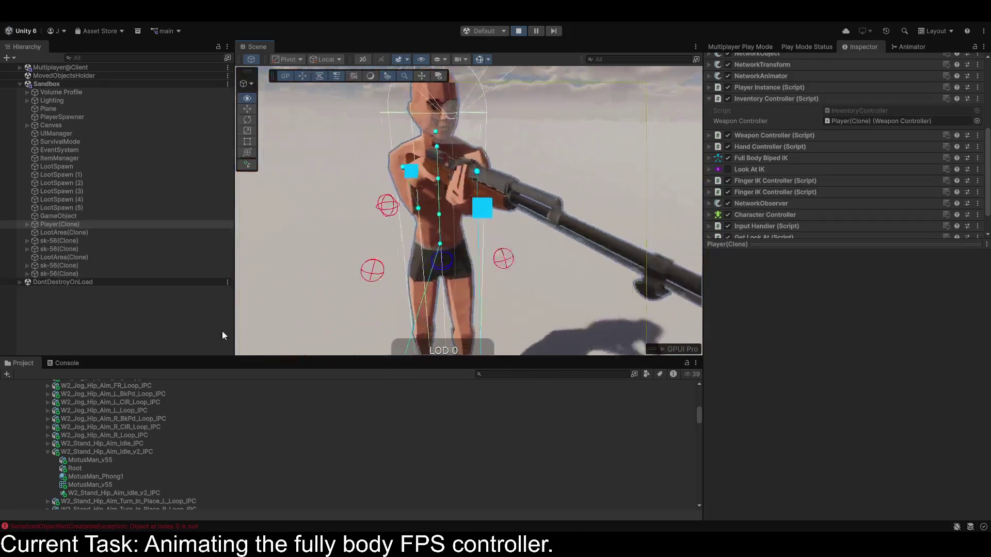
mouse_move(64, 240)
mouse_down()
mouse_move(945, 480)
mouse_move(945, 438)
mouse_move(938, 448)
mouse_move(16, 444)
mouse_move(407, 362)
mouse_move(937, 323)
mouse_move(937, 280)
mouse_move(874, 363)
mouse_move(803, 363)
mouse_move(459, 234)
mouse_move(424, 243)
mouse_up()
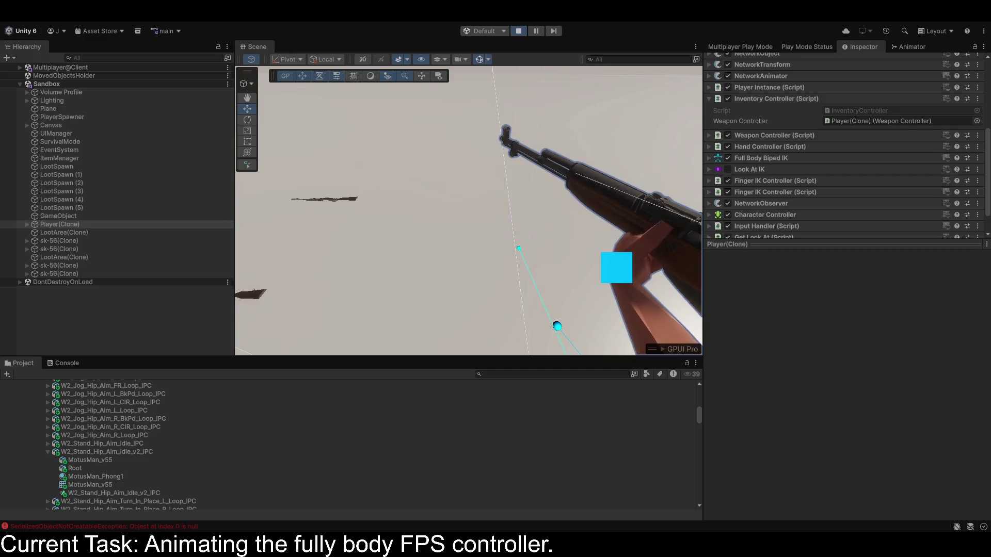
key(f)
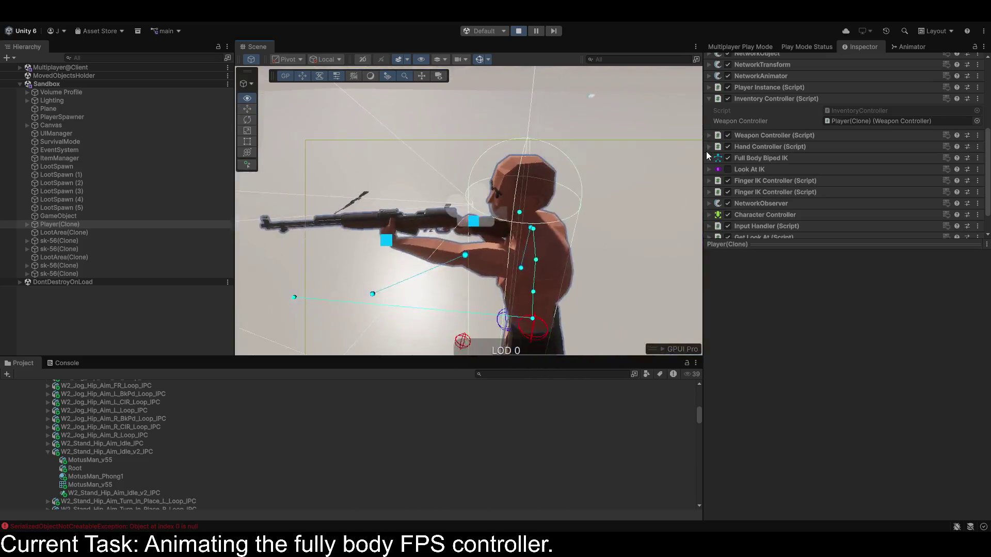
click(905, 47)
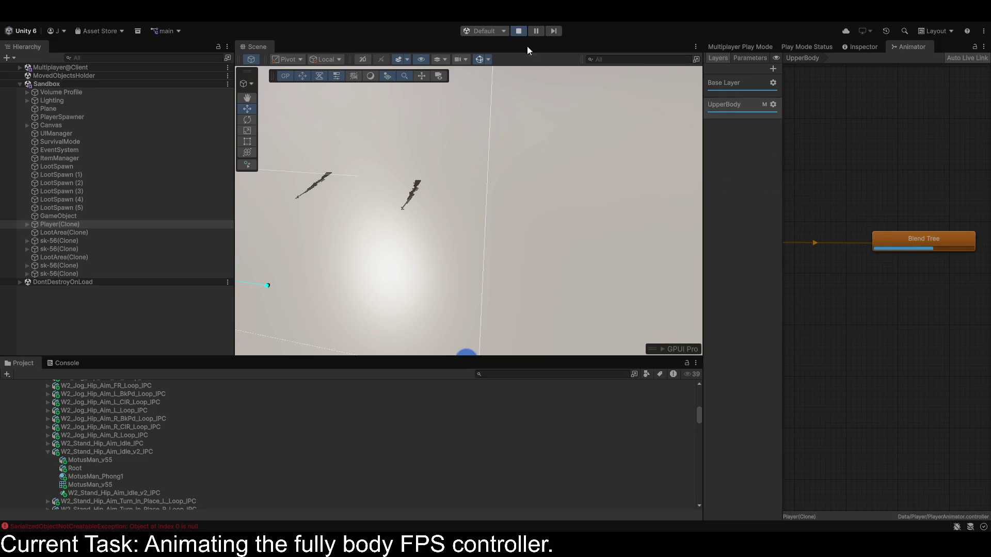
click(518, 31)
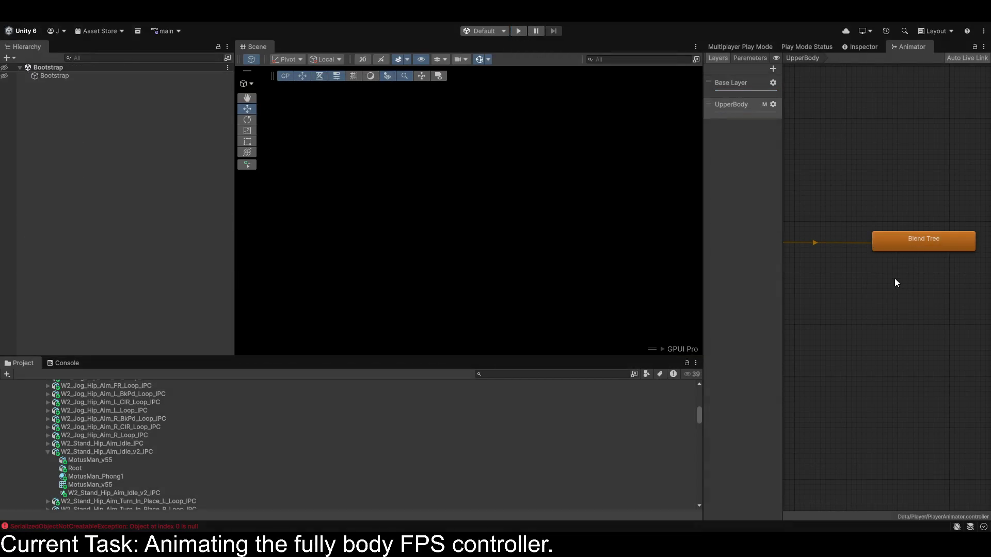
Open the UpperBody Blend Tree and dock the Animator into the main workspace.
double_click(906, 240)
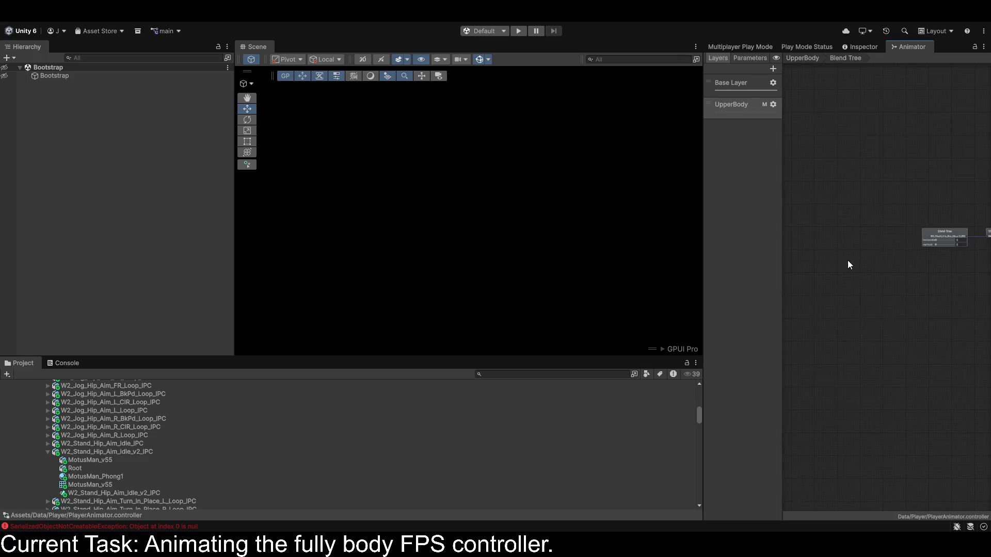
drag(880, 260, 737, 240)
mouse_move(702, 204)
mouse_down()
mouse_move(488, 203)
mouse_move(562, 204)
mouse_up()
mouse_move(769, 45)
mouse_down()
mouse_move(302, 22)
mouse_move(293, 48)
mouse_up()
scroll(366, 226, up, 5)
scroll(408, 227, down, 5)
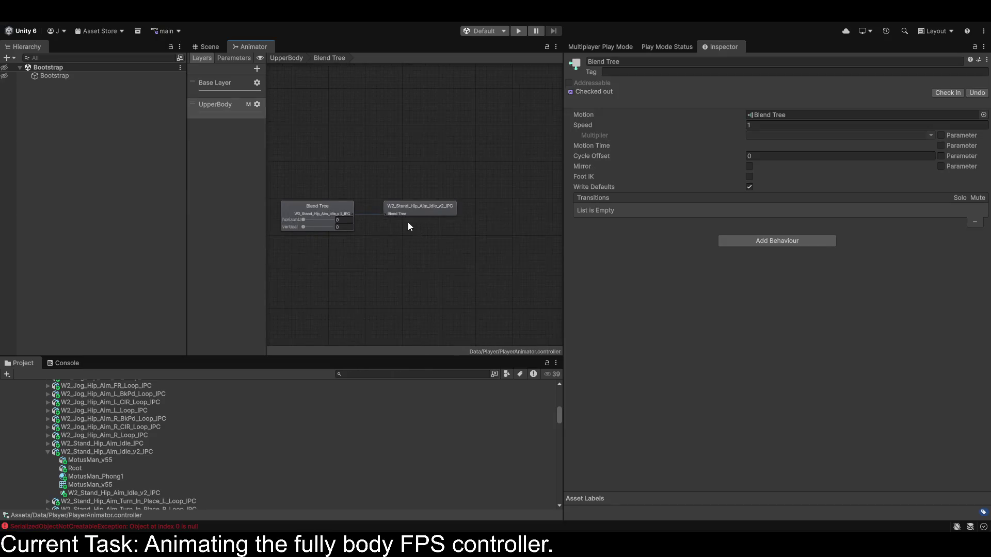
Add a motion field at Pos X -1 and drop W2_Walk_Hip_Aim_F_Loop_IPC into it.
click(345, 214)
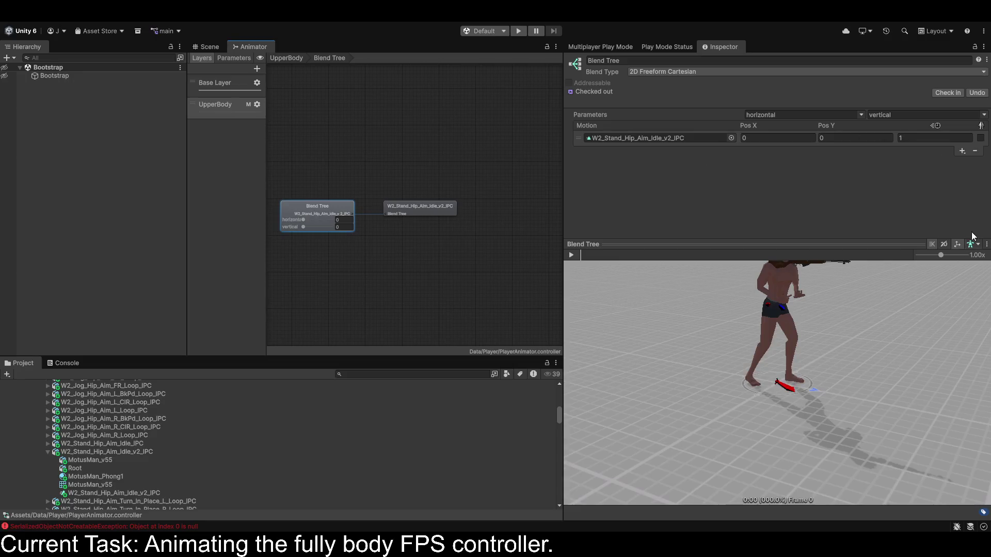
click(964, 158)
click(947, 160)
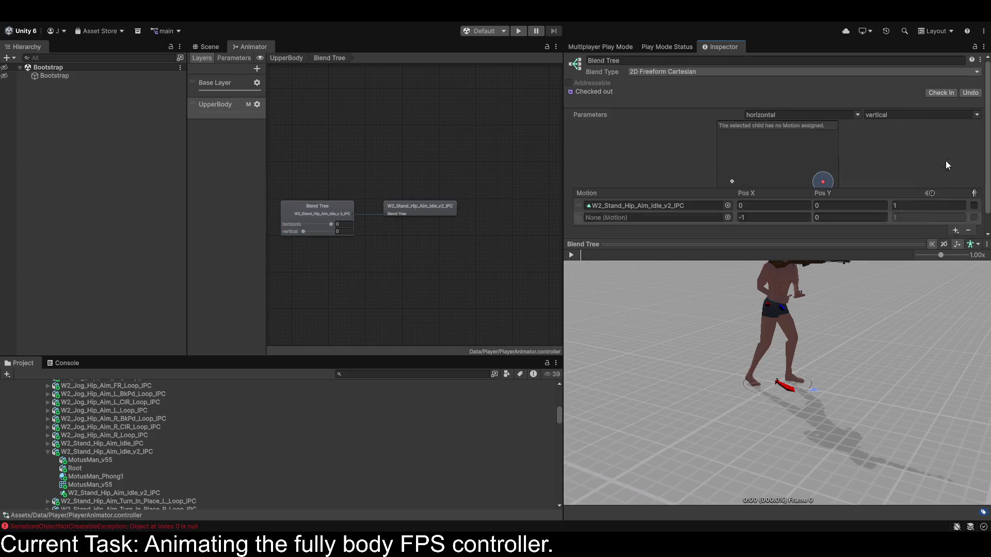
scroll(744, 176, down, 3)
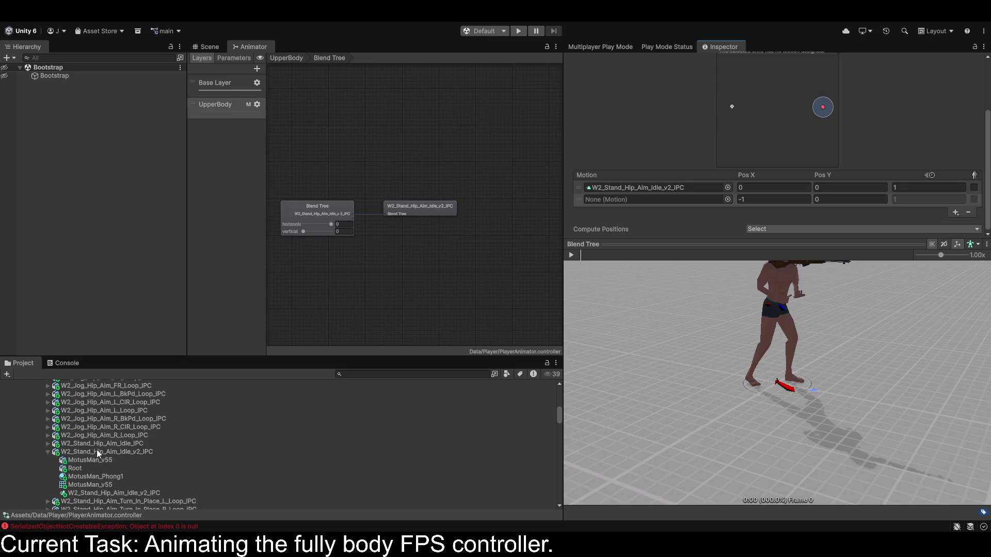
scroll(142, 453, down, 2)
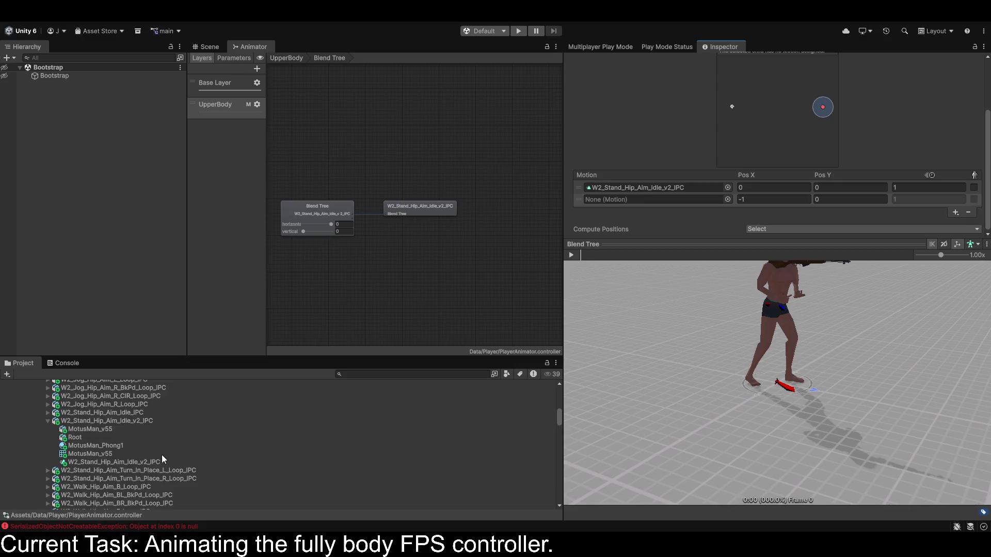
scroll(162, 455, down, 3)
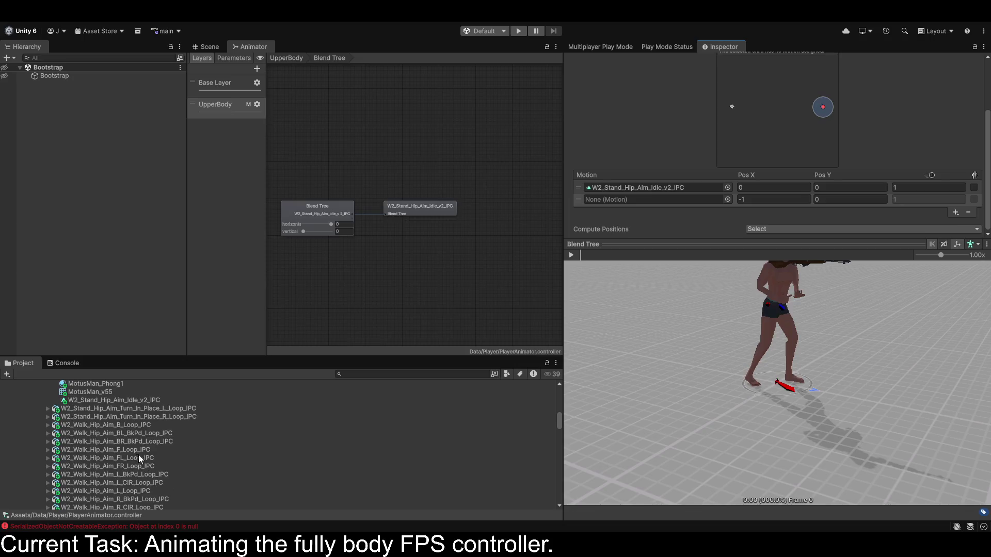
mouse_move(129, 449)
mouse_down()
mouse_move(633, 206)
mouse_move(692, 199)
mouse_up()
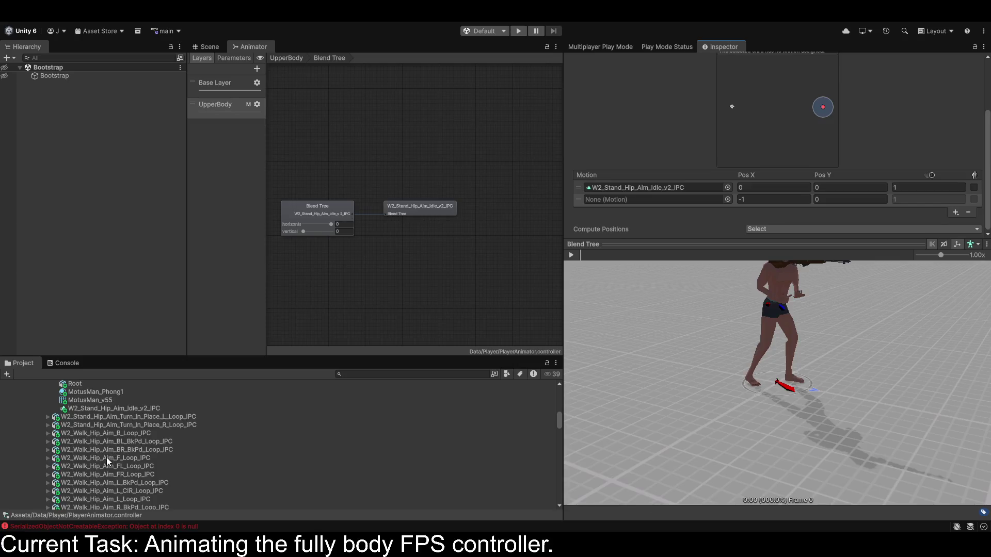
click(108, 459)
click(571, 255)
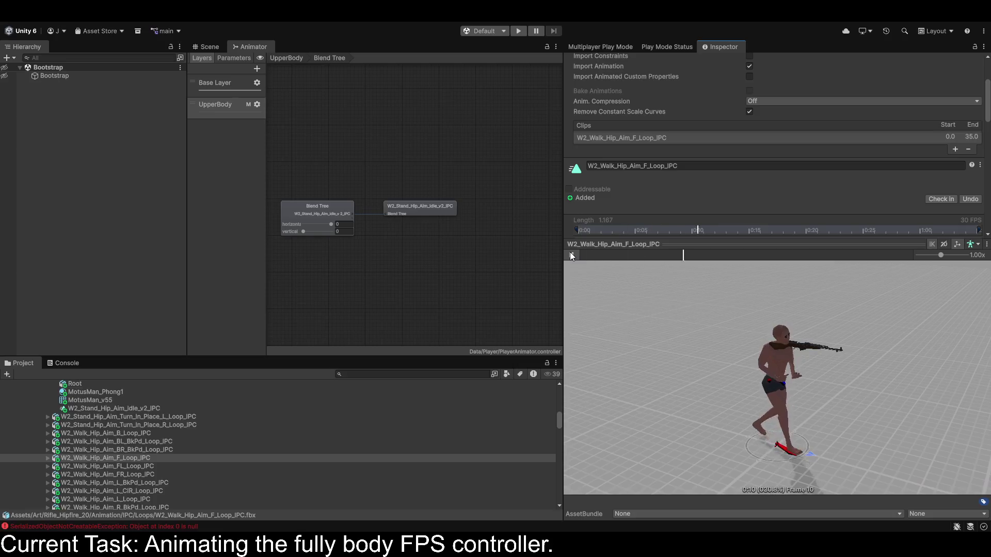
click(47, 458)
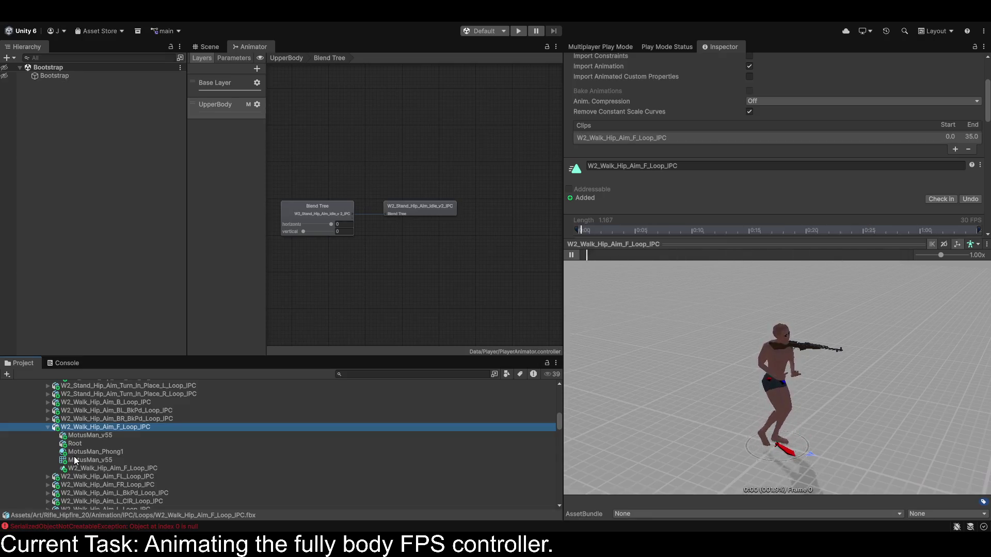
scroll(138, 451, down, 5)
scroll(130, 459, up, 7)
scroll(129, 463, up, 5)
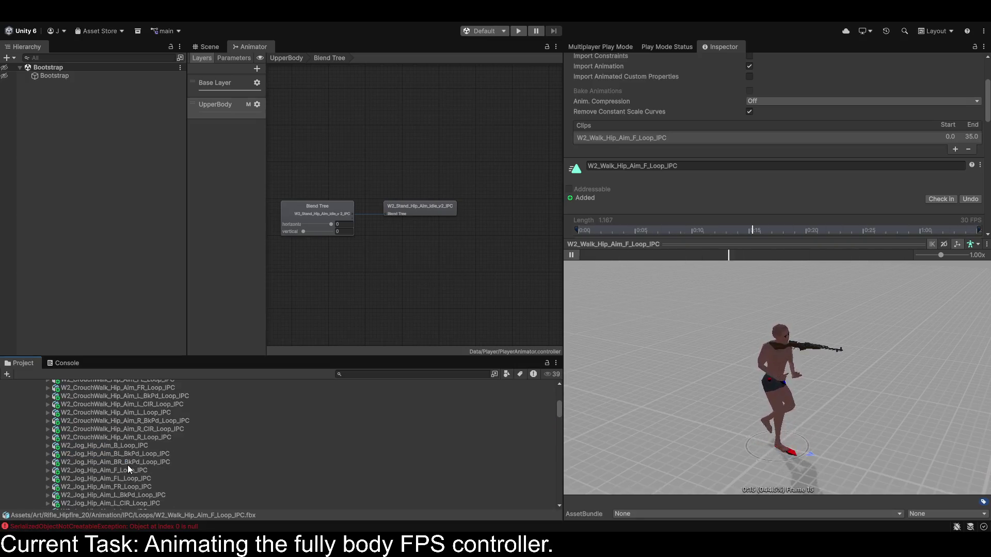
scroll(128, 466, up, 3)
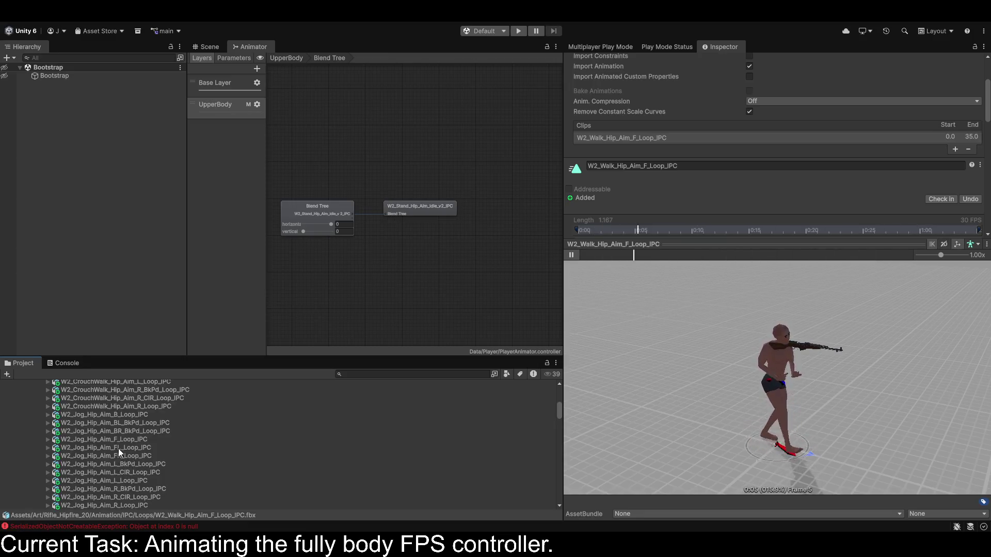
click(125, 441)
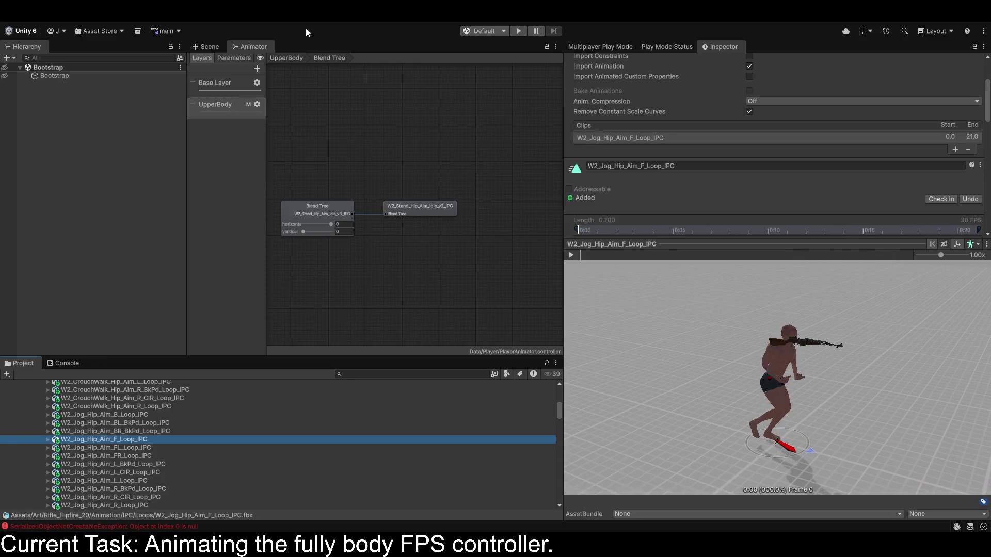
click(571, 255)
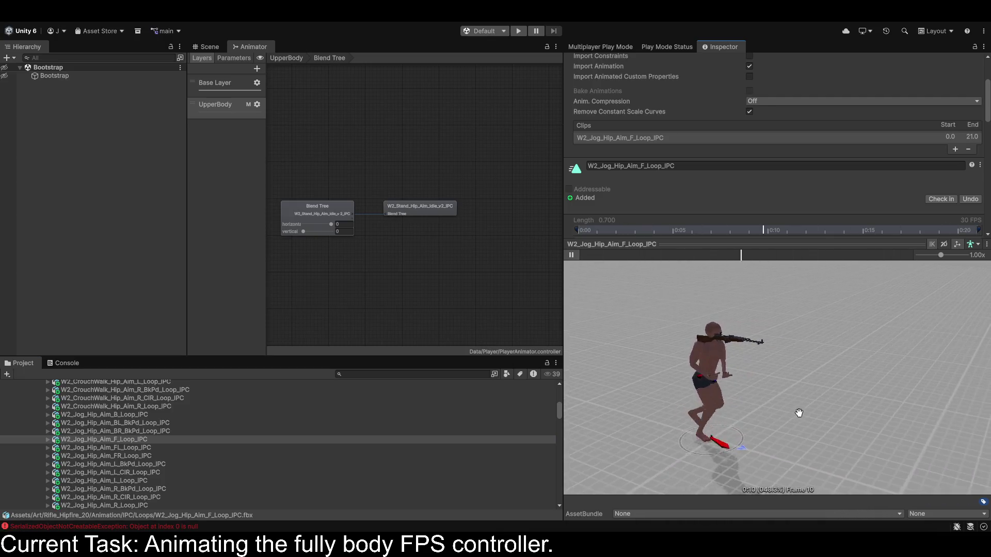
mouse_move(747, 413)
mouse_down()
mouse_move(670, 395)
mouse_move(817, 395)
mouse_up()
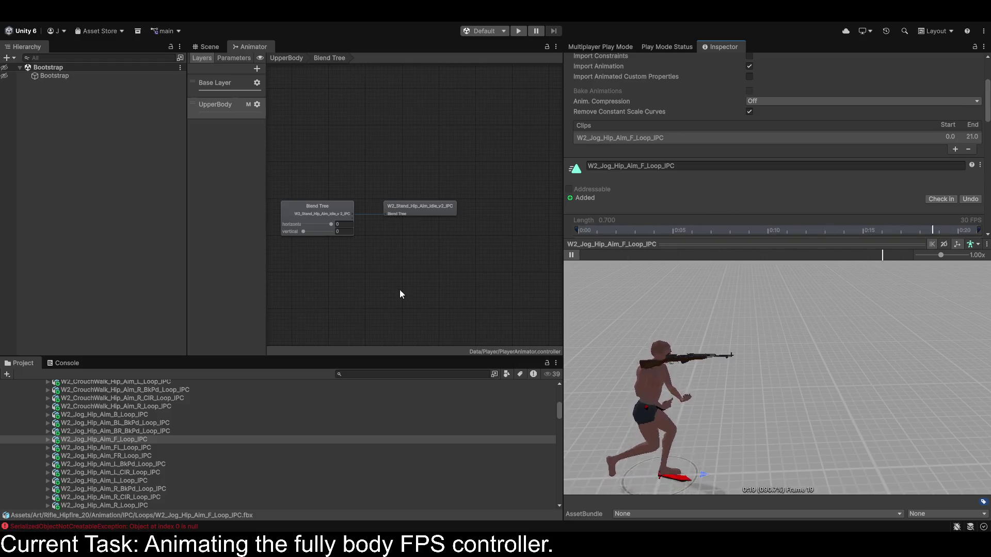
click(48, 439)
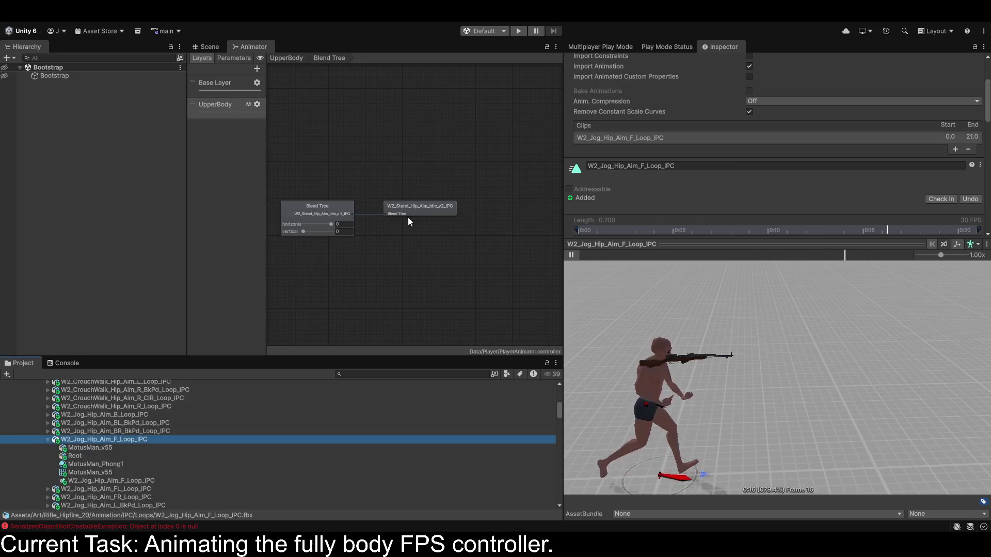
click(319, 215)
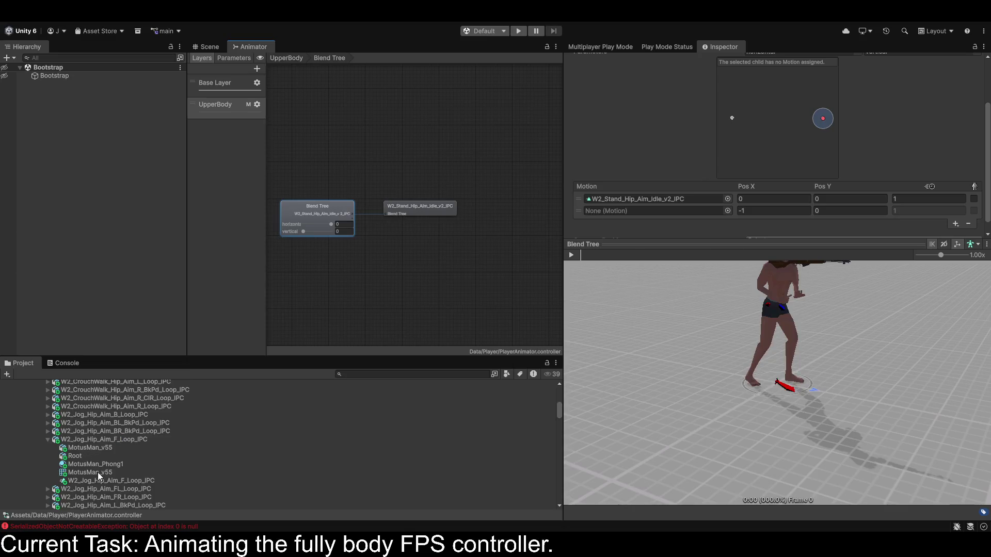
Drop W2_Jog_Hip_Aim_F_Loop_IPC into the empty motion, then open the Base Layer's Blend Tree.
mouse_move(85, 482)
mouse_down()
mouse_move(405, 347)
mouse_move(643, 200)
mouse_up()
click(763, 198)
text(1)
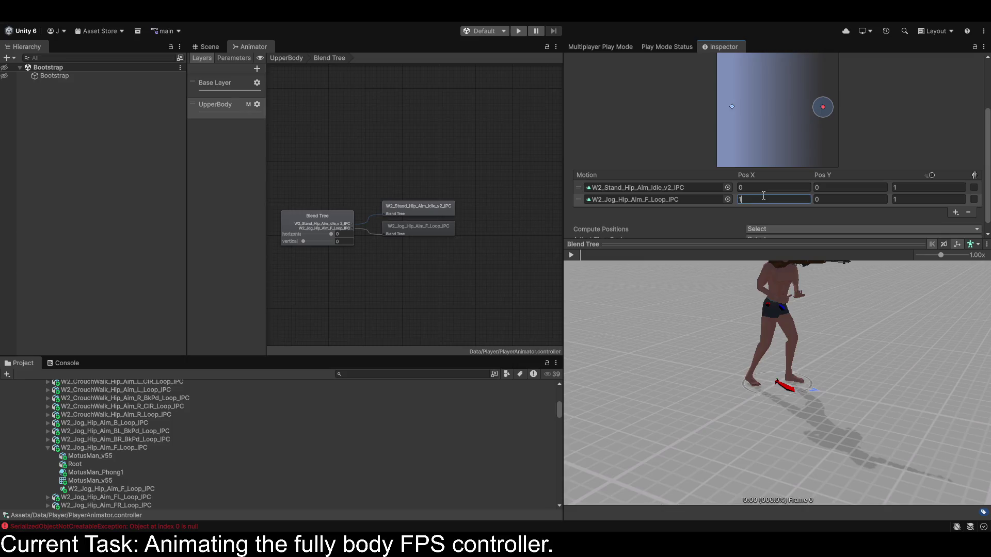
click(223, 89)
double_click(395, 250)
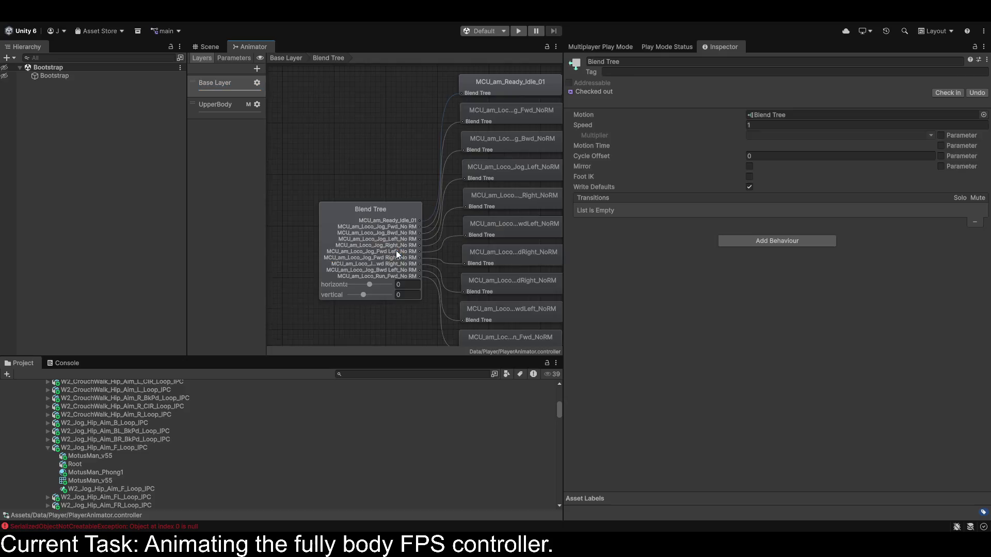
Review the Base Layer blend tree's motion positions, then return to the UpperBody layer.
click(395, 252)
scroll(677, 195, down, 5)
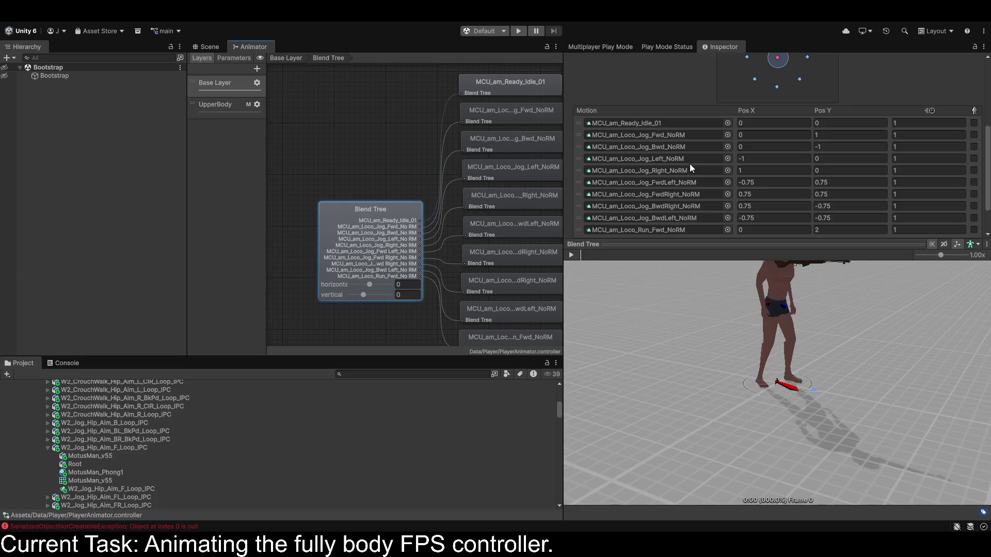
scroll(785, 154, down, 2)
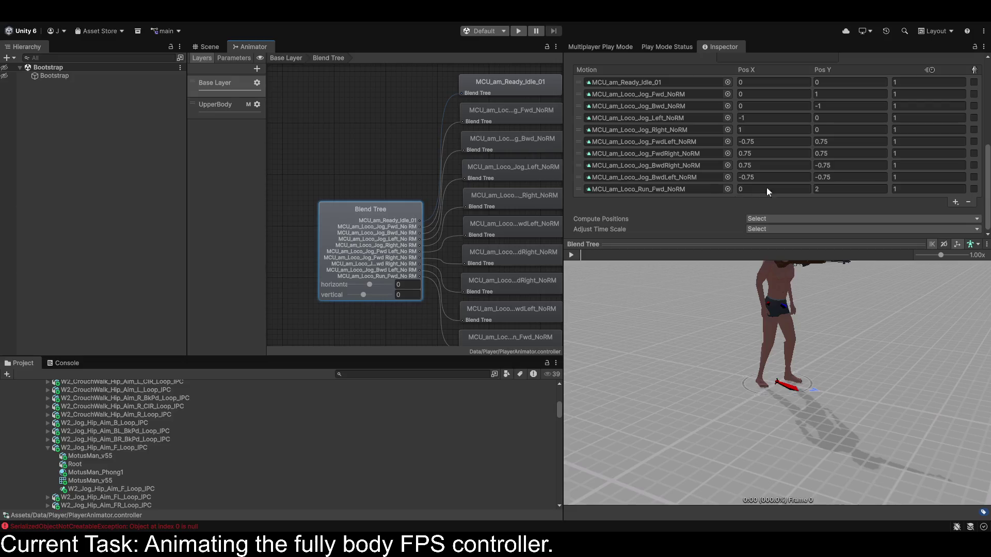
scroll(821, 181, up, 4)
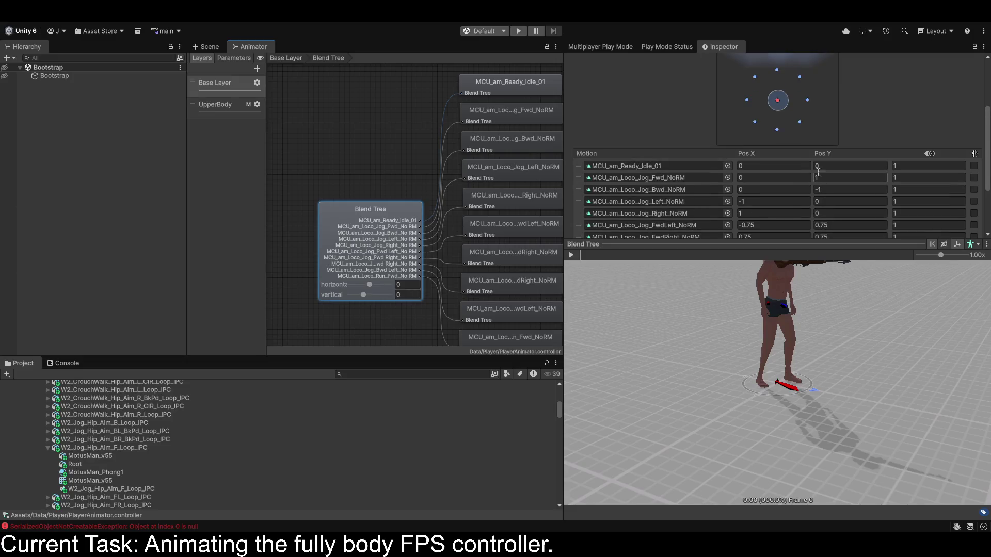
click(211, 103)
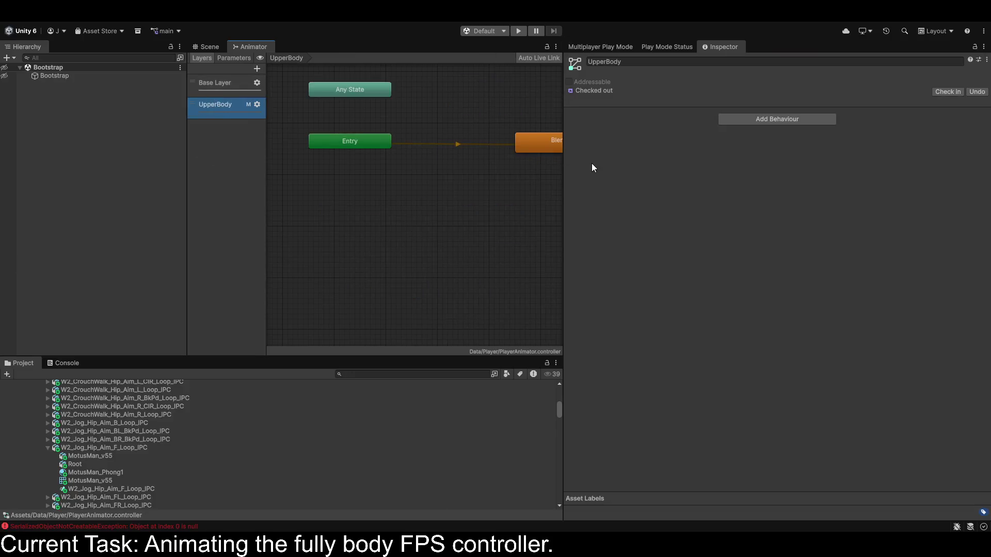
Open the UpperBody Blend Tree and inspect the jog and standing idle clip settings.
click(544, 150)
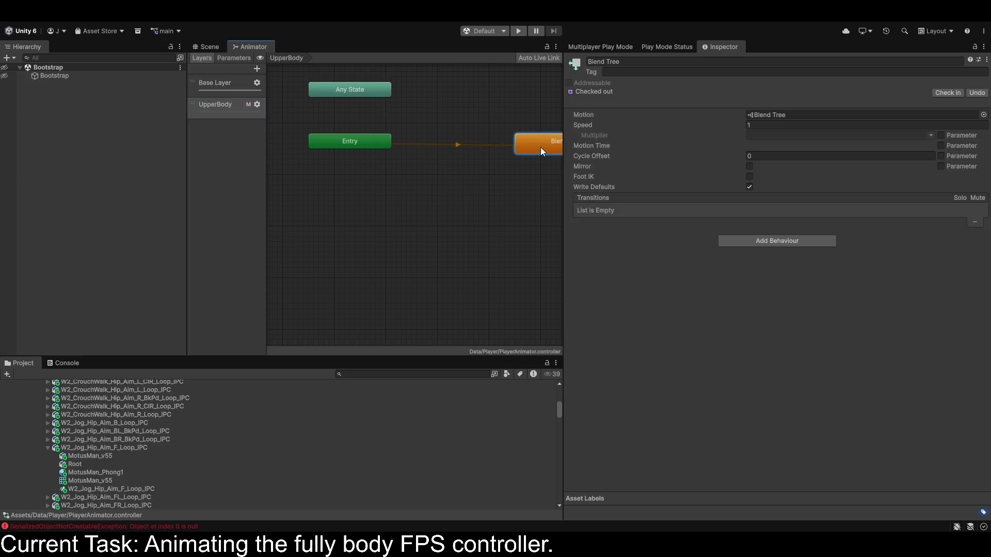
double_click(540, 148)
click(427, 228)
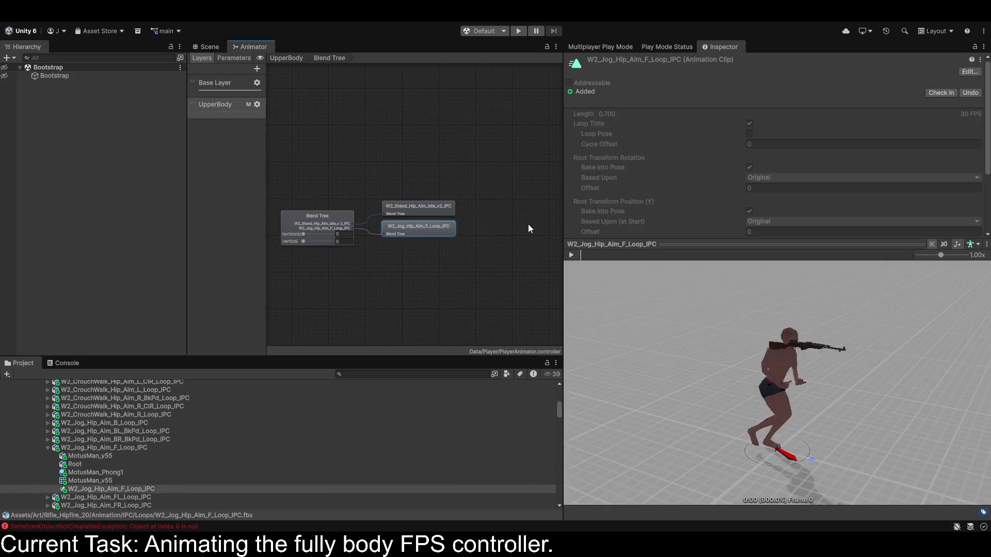
scroll(718, 188, down, 5)
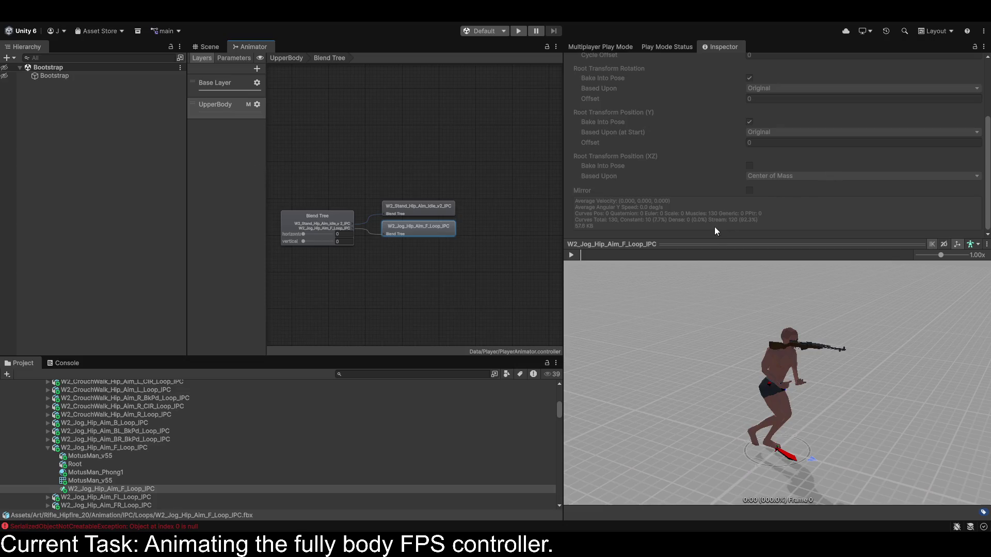
mouse_move(711, 242)
mouse_down()
mouse_move(712, 413)
mouse_move(711, 289)
mouse_up()
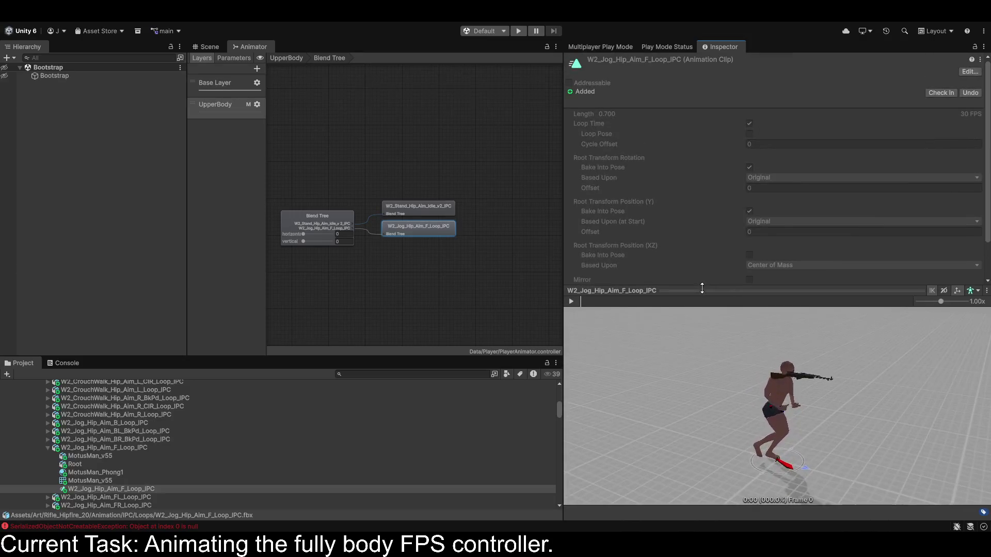
click(407, 212)
click(417, 230)
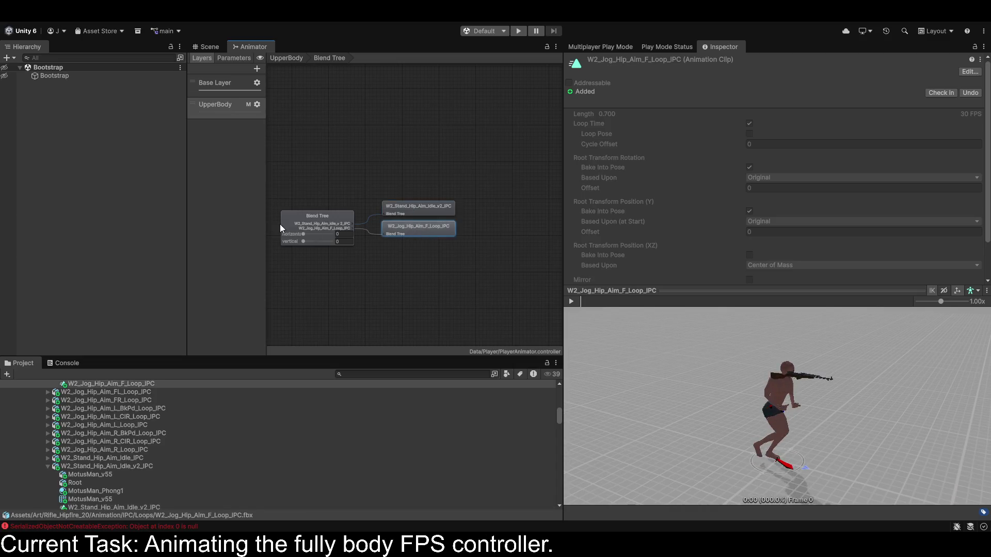
Delete the jog motion, add a nested child blend tree, and try 2D Simple Directional.
click(311, 223)
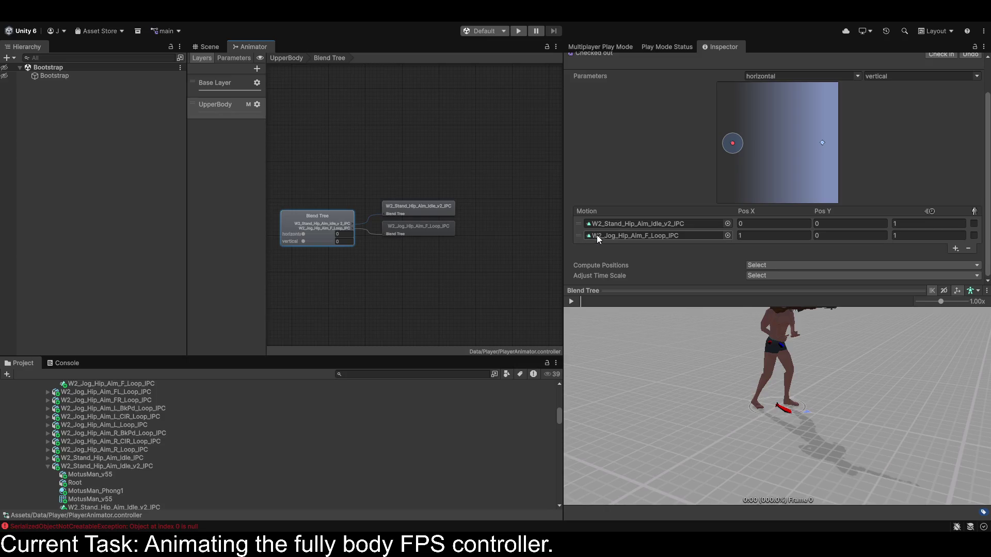
click(579, 235)
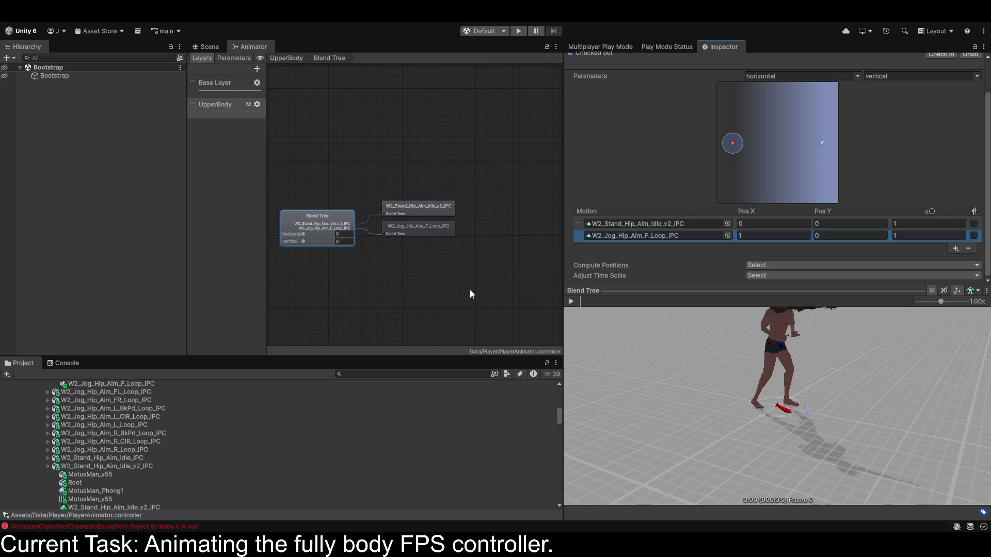
key(Delete)
click(961, 151)
click(930, 174)
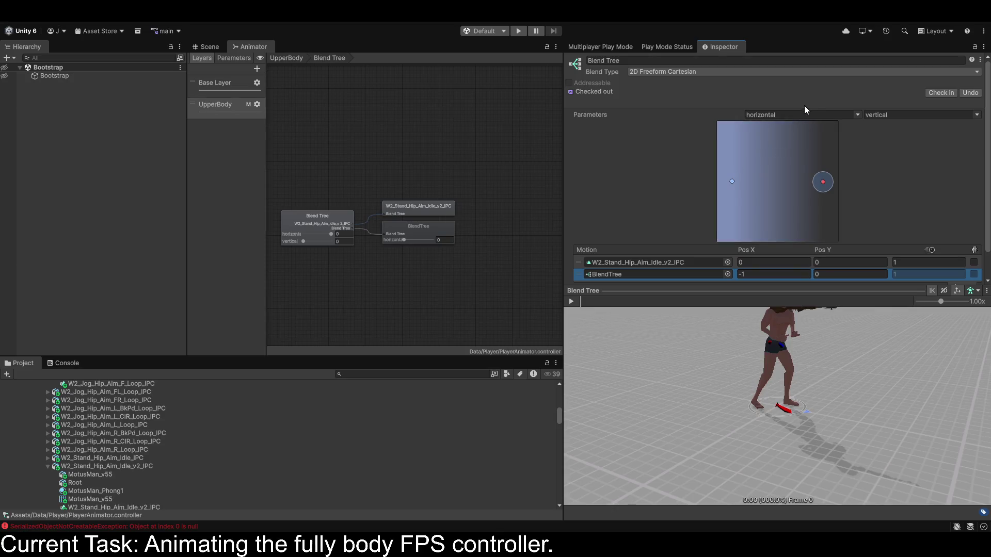
click(681, 94)
Set the blend tree to 1D, then delete the Blend and armed parameters.
click(677, 76)
click(670, 85)
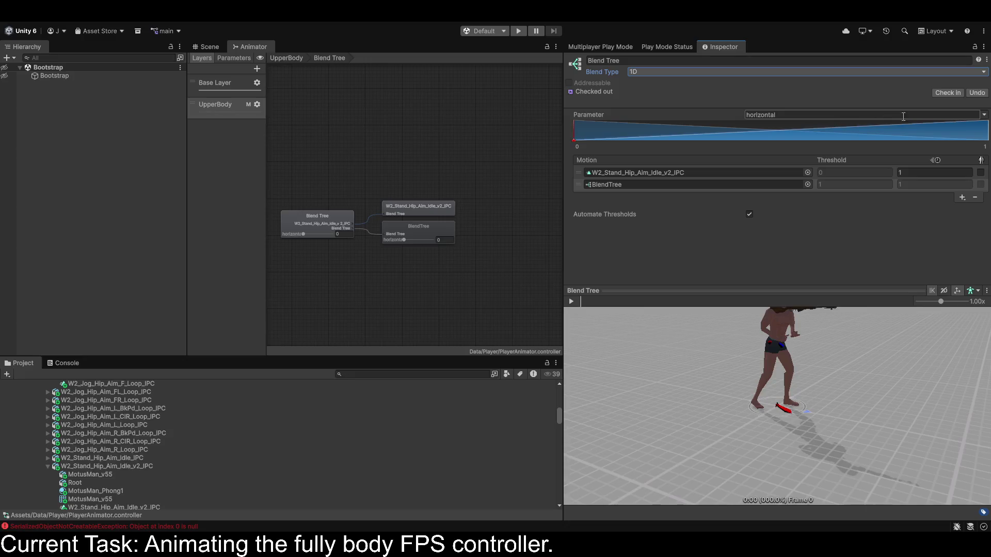
click(234, 59)
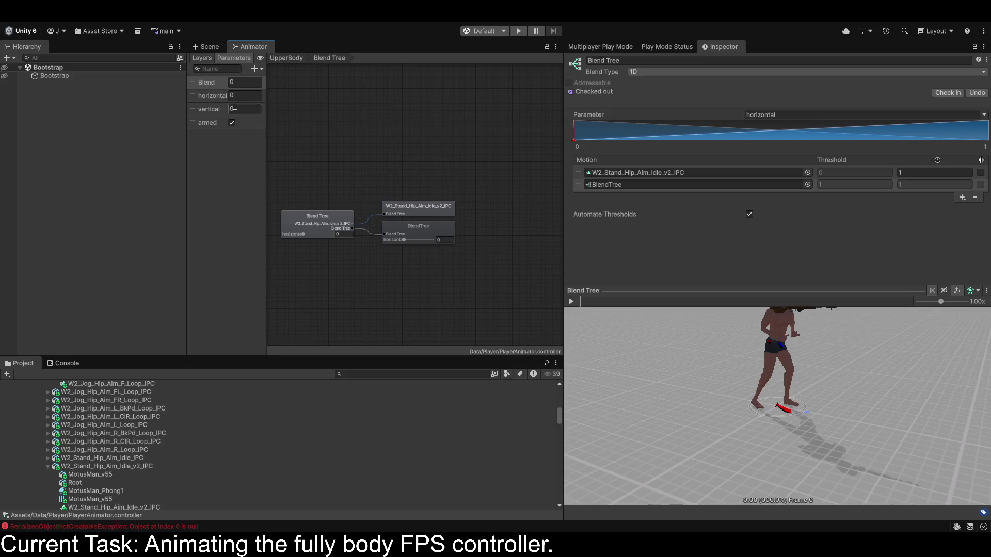
click(196, 84)
key(Delete)
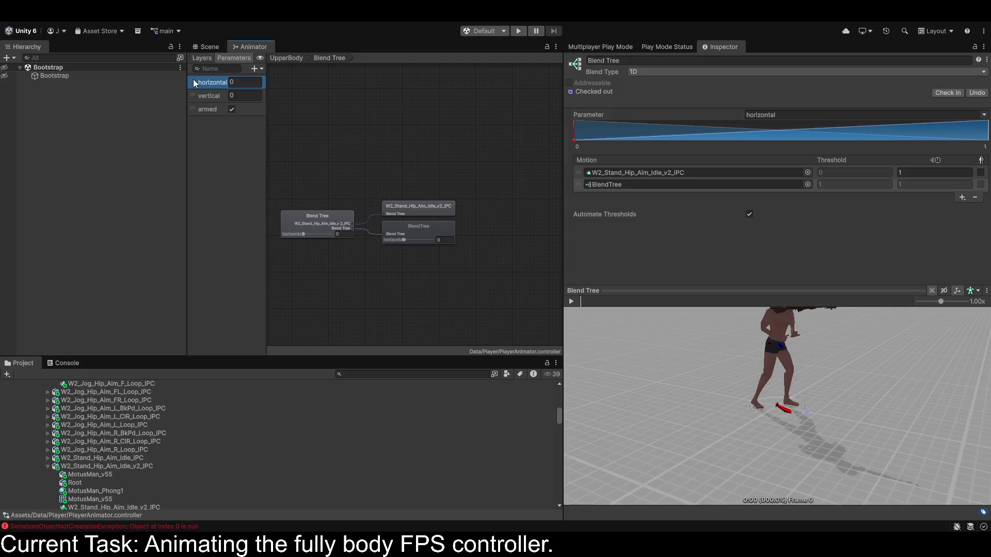
click(197, 111)
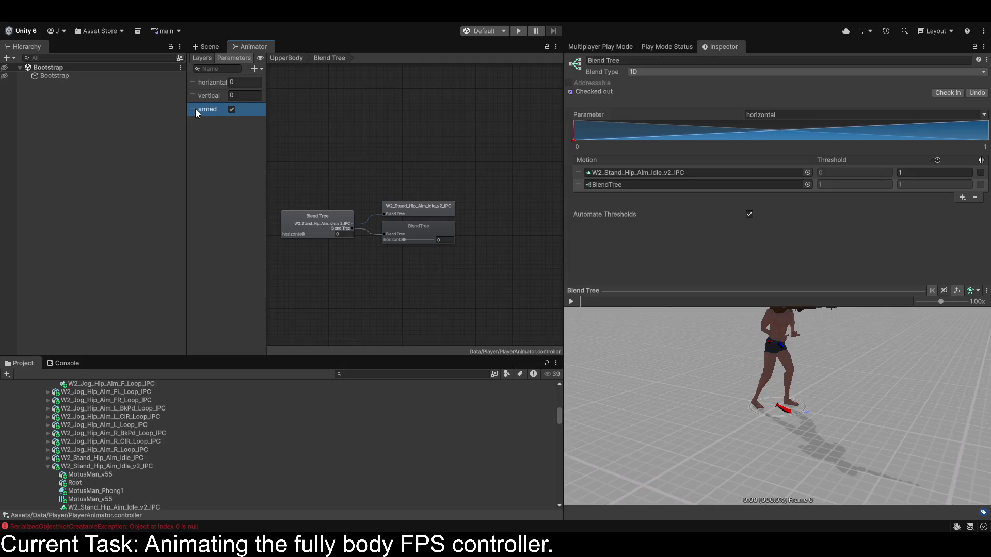
key(Delete)
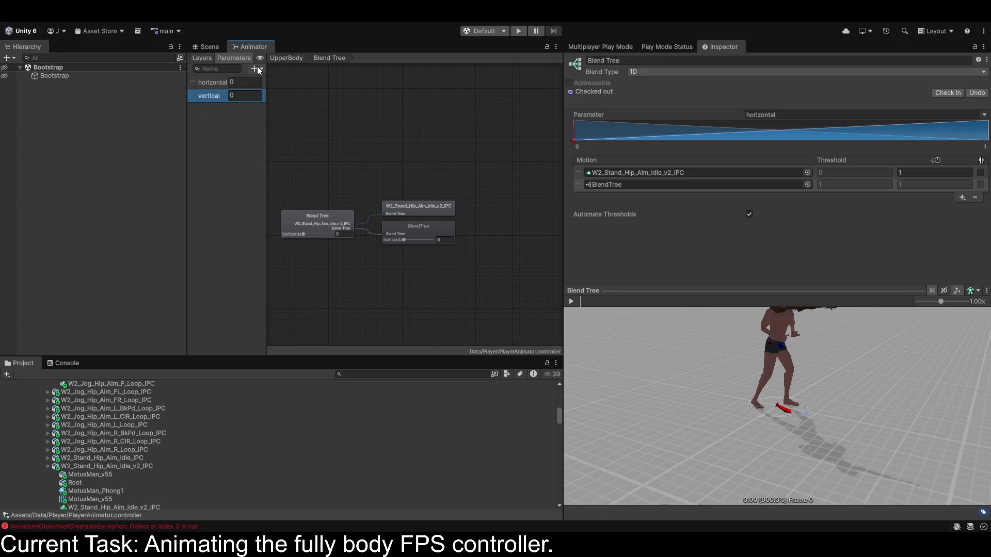
Add a bool 'walking' and an int parameter, then delete walking and moveState.
click(281, 109)
text(walking)
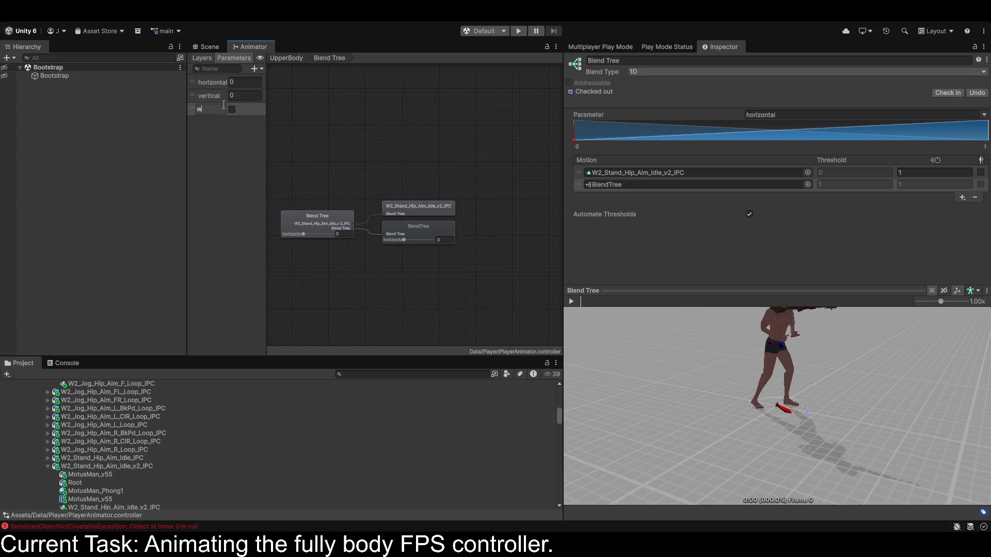
key(Return)
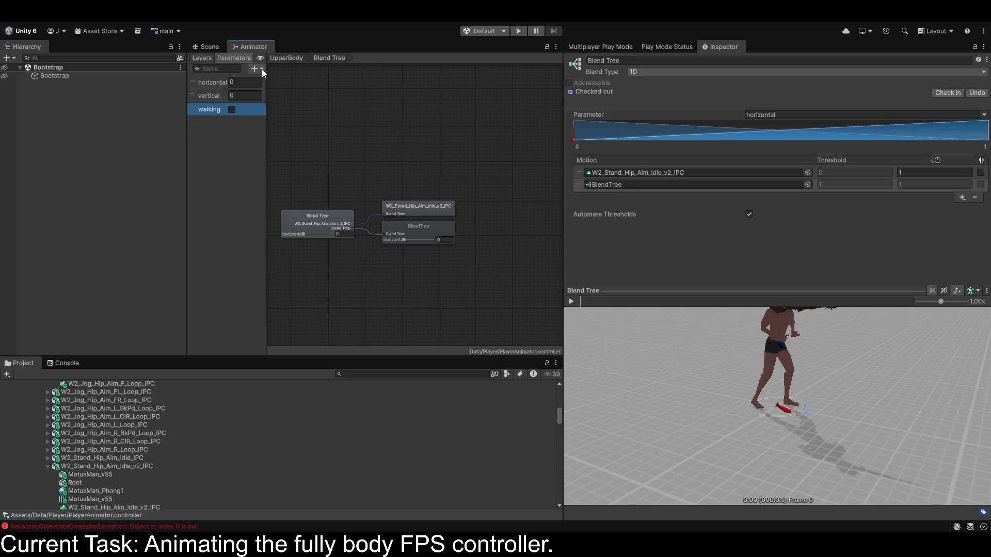
click(275, 92)
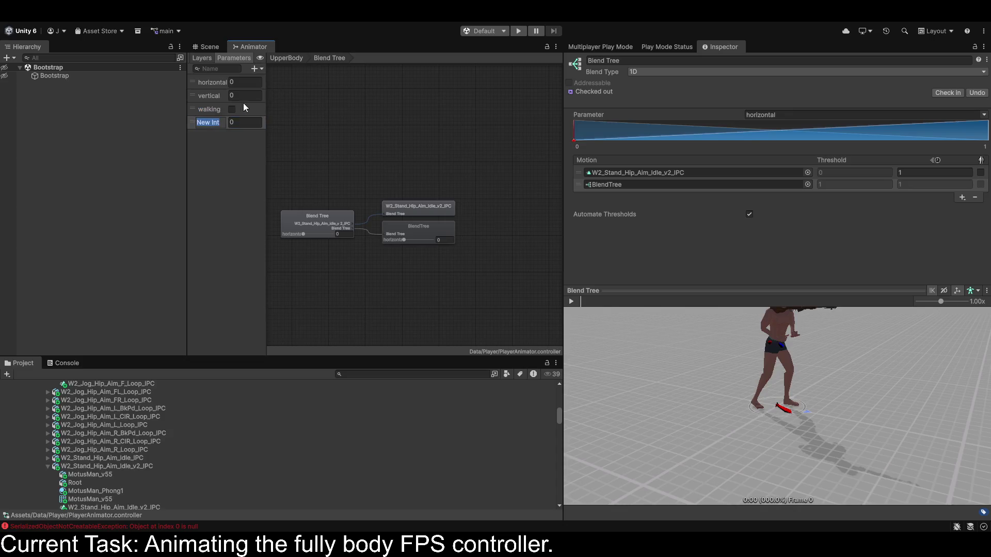
click(203, 111)
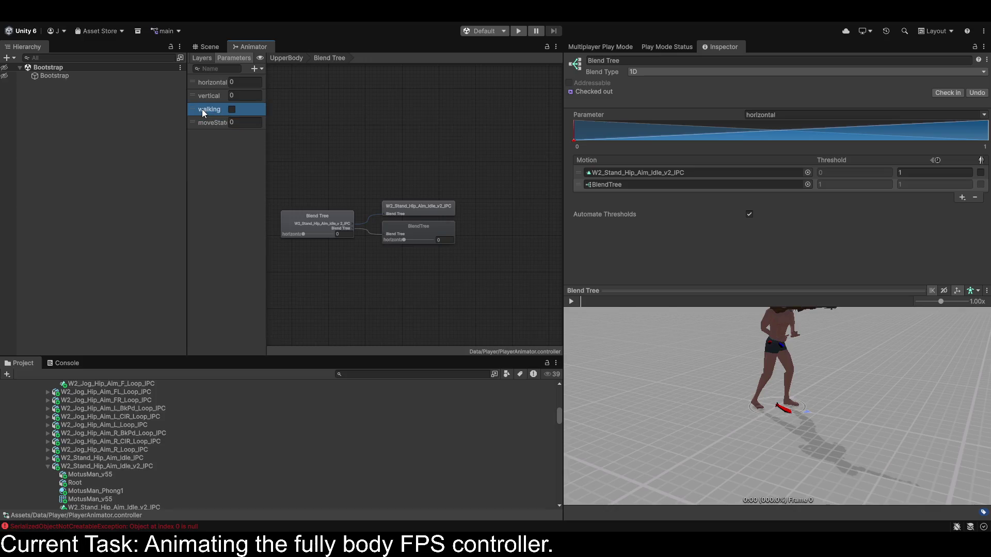
key(Delete)
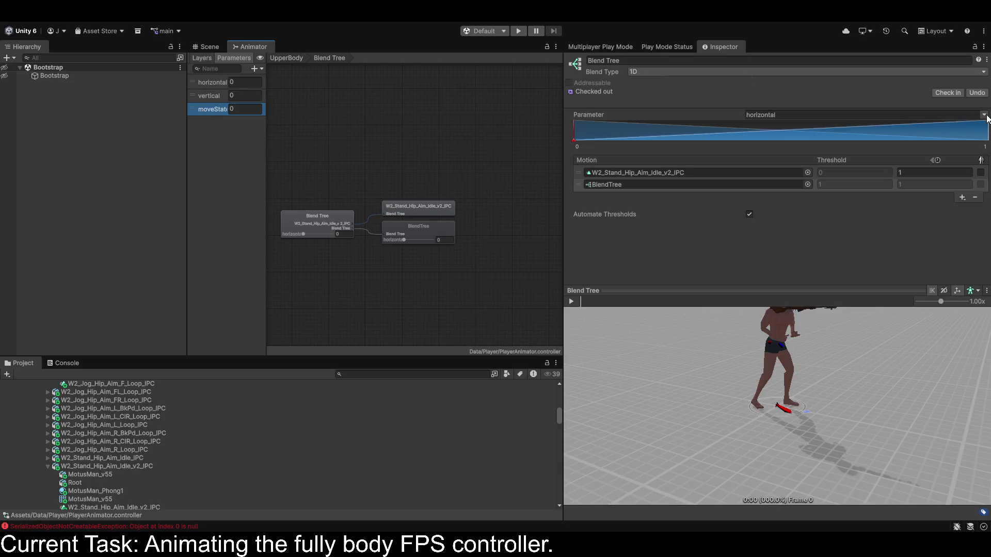
double_click(194, 109)
key(Delete)
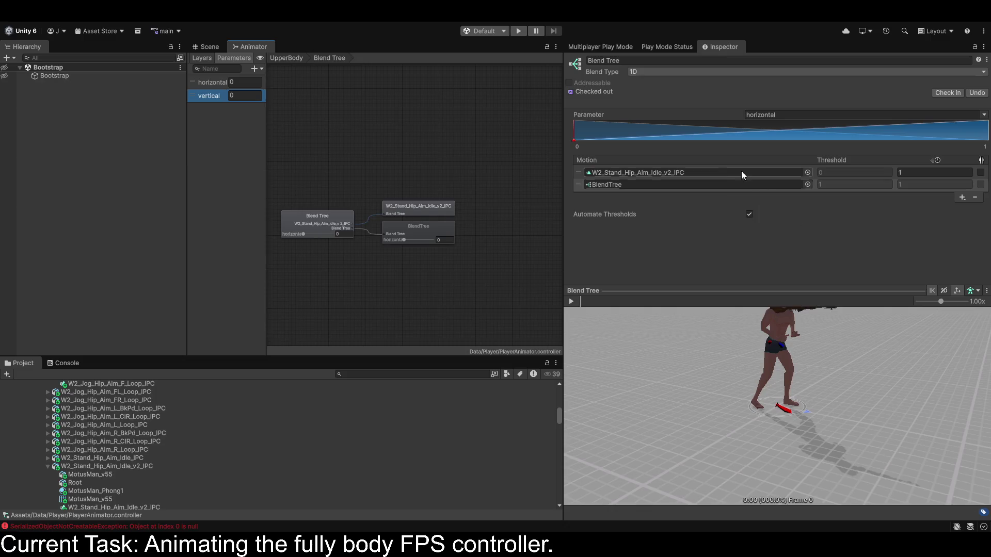
Undo the parameter and blend-type edits to restore the 2D freeform tree with its child BlendTree.
click(580, 185)
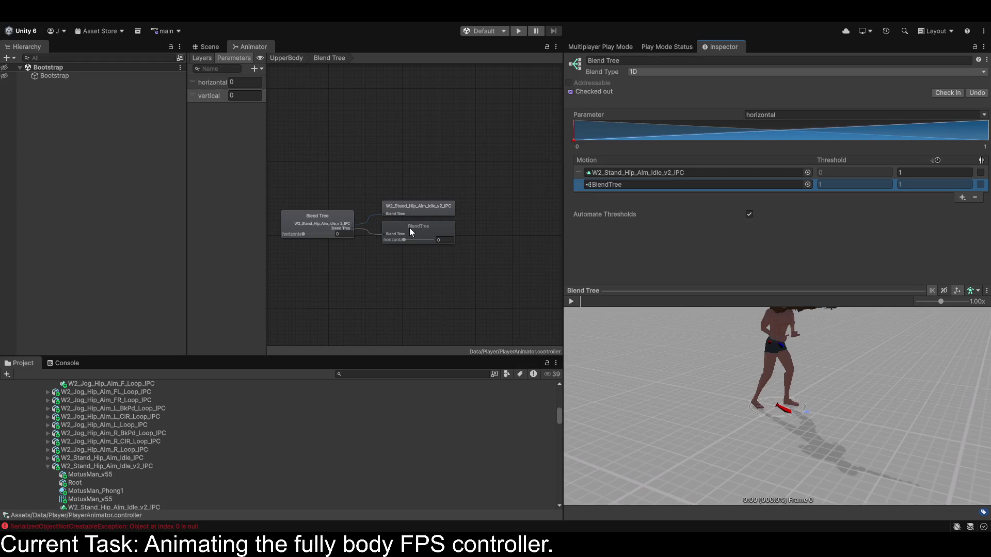
click(410, 228)
click(333, 226)
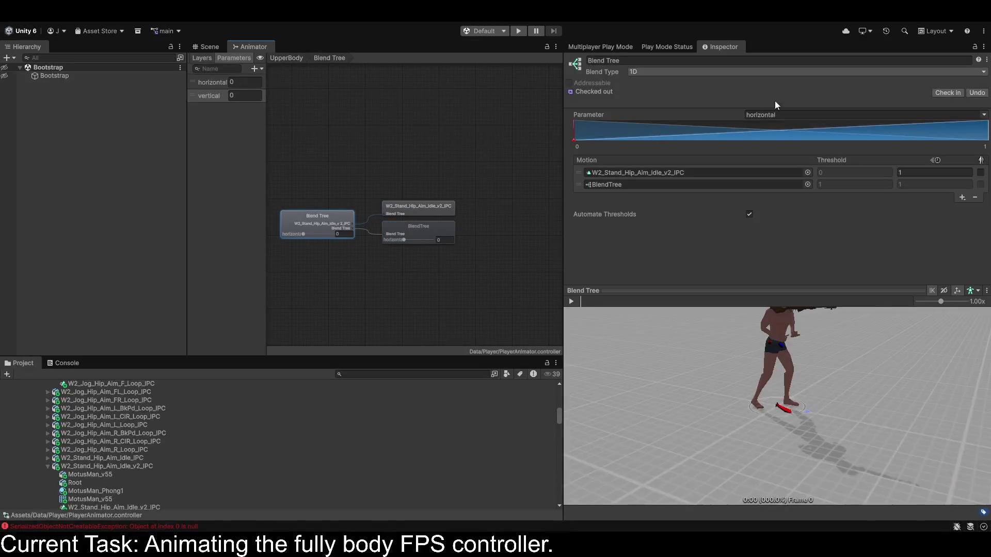
key(ctrl+z)
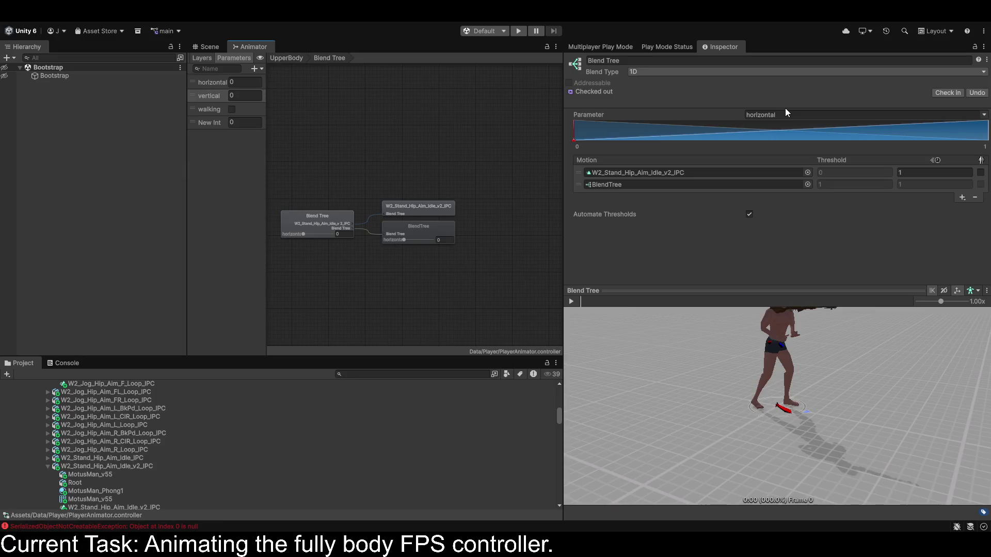
key(ctrl+z)
key(ctrl+z)
key(ctrl+z)
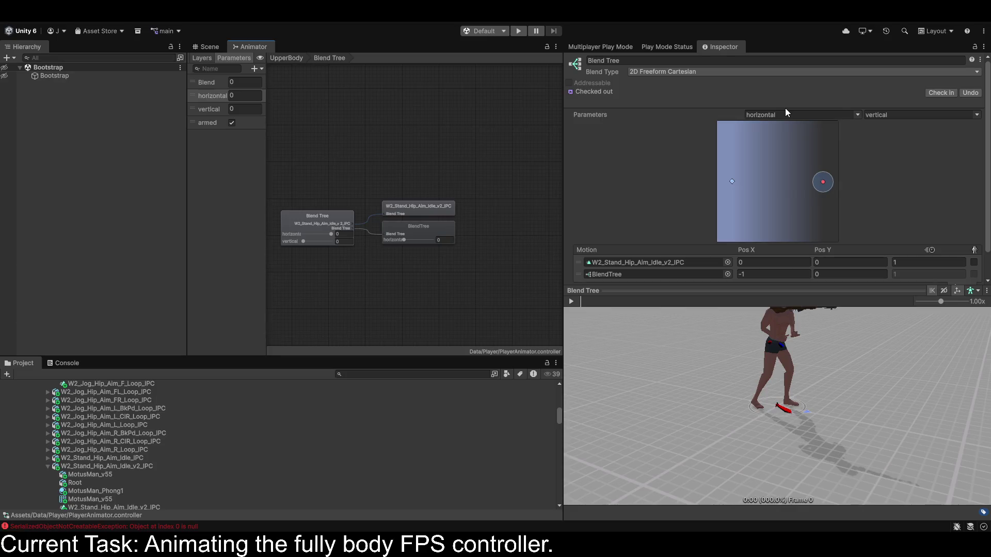
key(ctrl+z)
key(ctrl+z)
scroll(709, 162, down, 2)
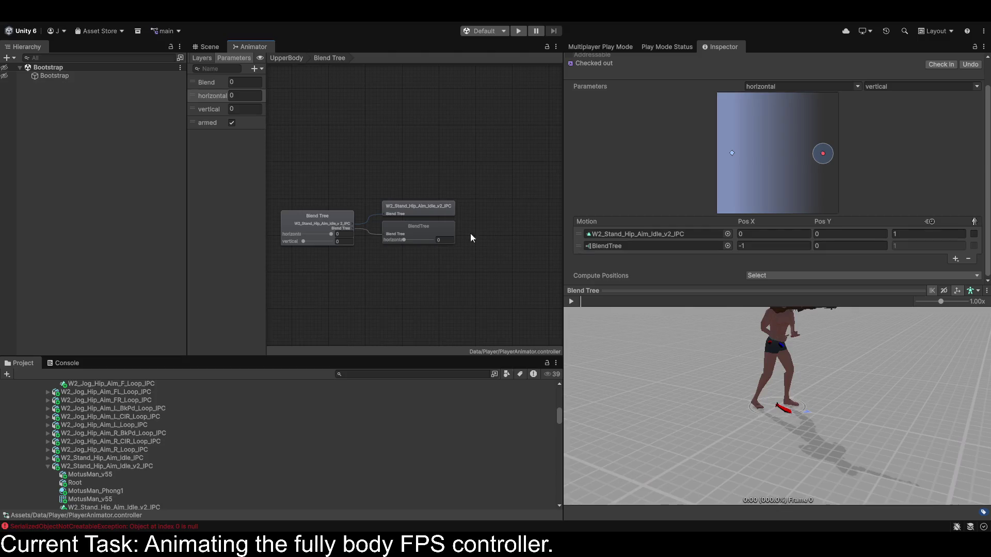
Switch the child BlendTree's blend type to Direct.
click(405, 236)
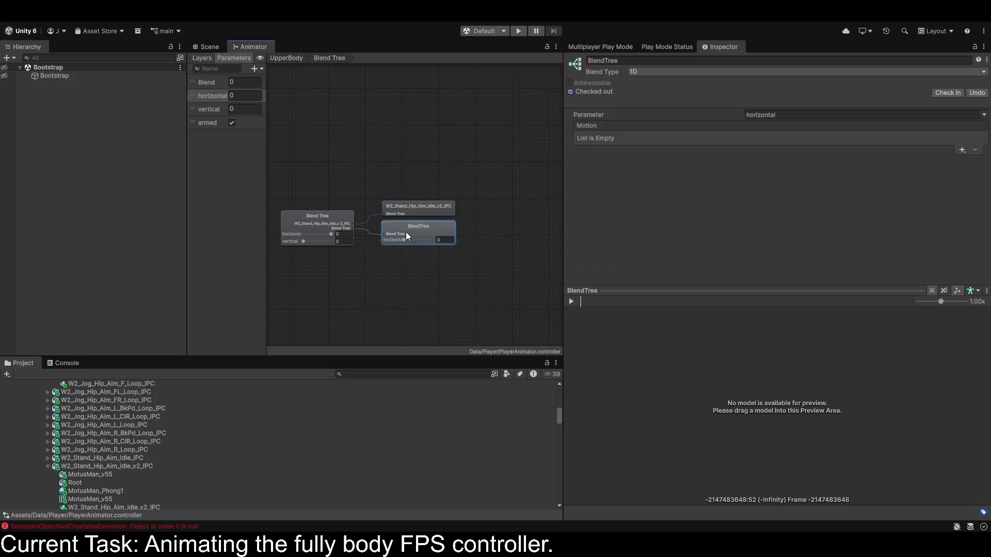
click(678, 73)
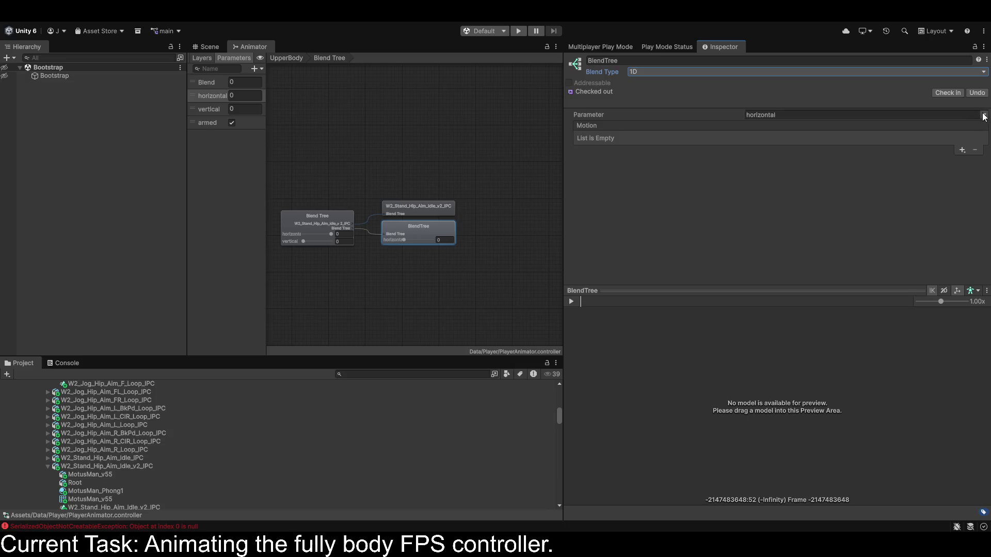
click(679, 76)
click(653, 129)
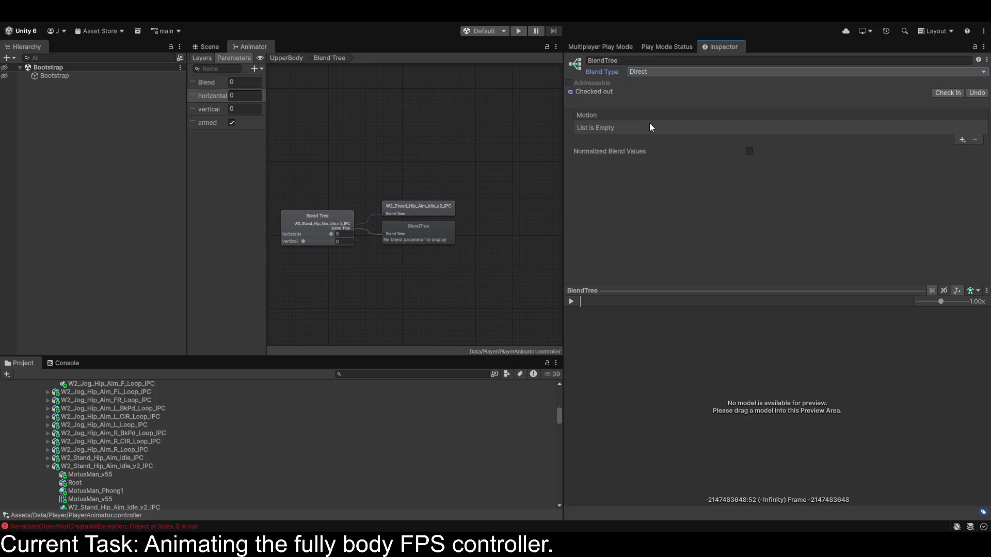
Add a motion slot, try 2D Simple Directional, and settle on 1D driven by horizontal.
click(959, 139)
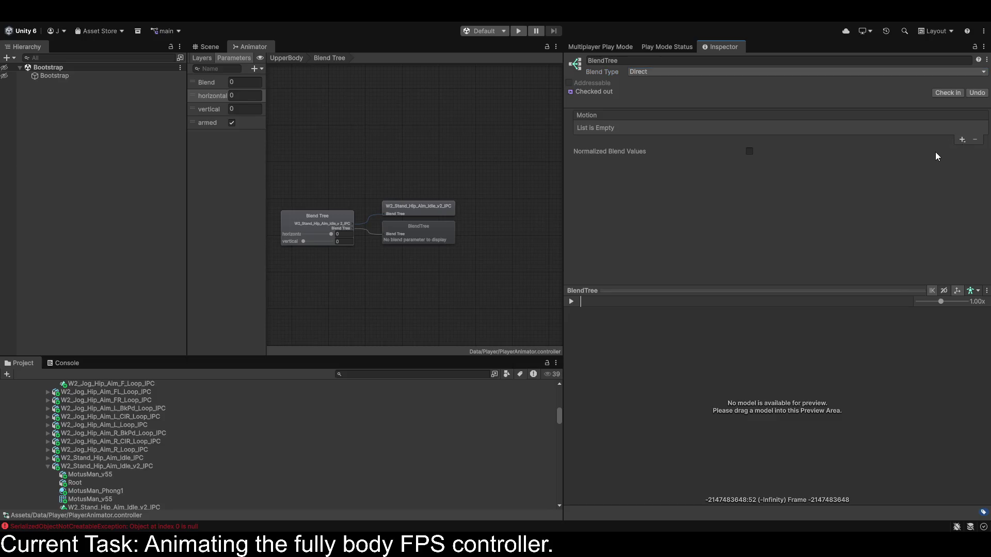
click(962, 139)
click(939, 149)
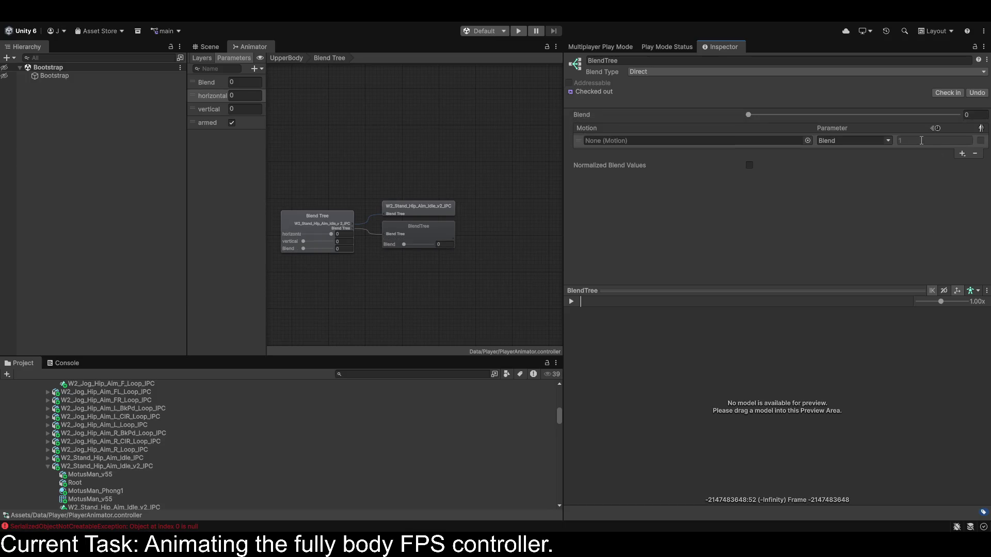
mouse_move(749, 115)
mouse_down()
mouse_move(964, 117)
mouse_move(646, 123)
mouse_up()
click(889, 140)
click(657, 93)
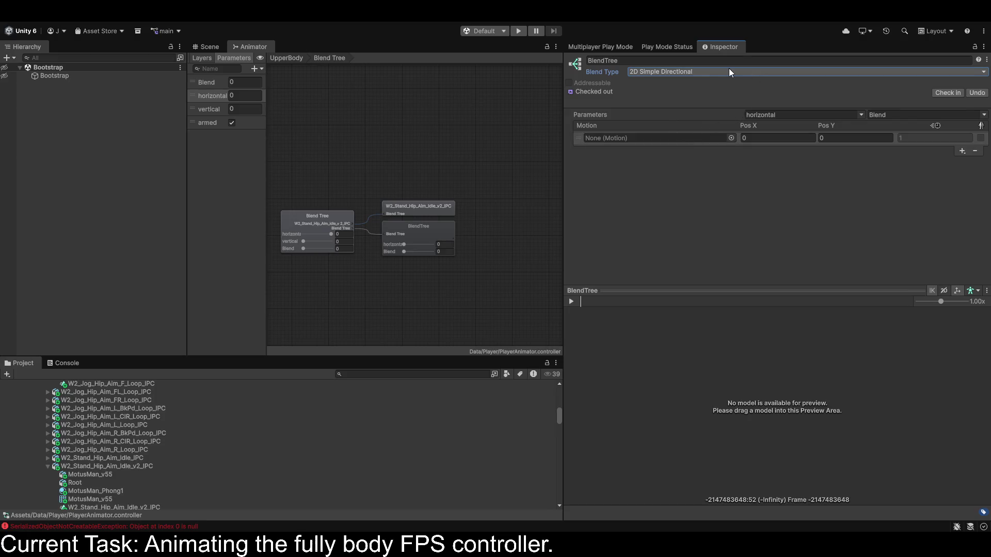
key(Up)
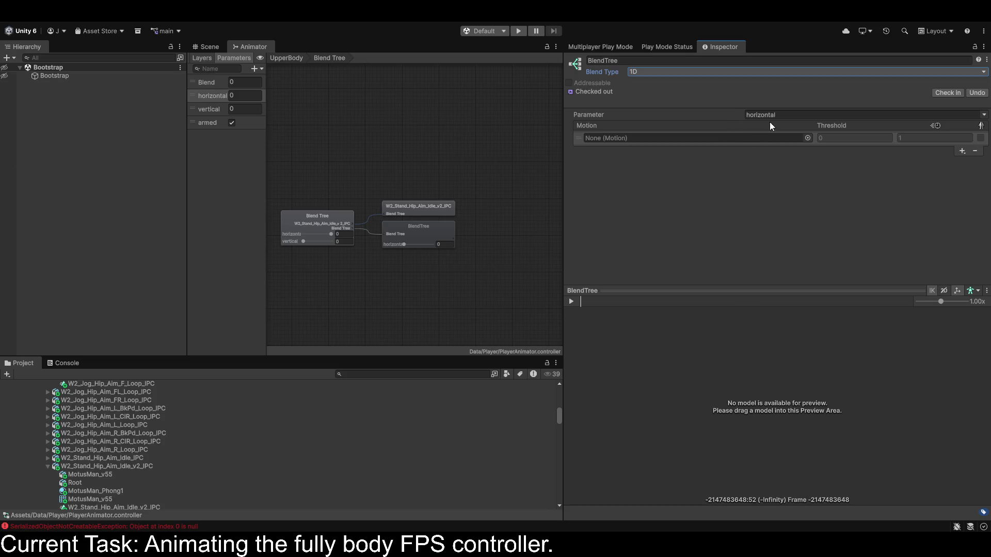
Delete the unused Blend and armed parameters.
click(203, 83)
key(Delete)
click(206, 111)
key(Delete)
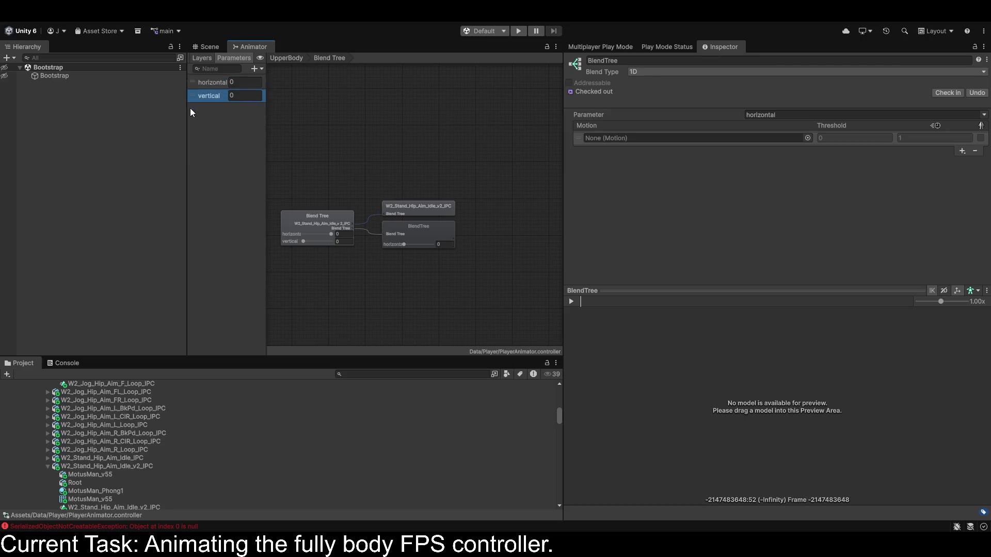
Add a float parameter named moveSpeed to drive the child blend tree.
click(276, 82)
text(walk)
key(BackSpace)
key(BackSpace)
key(BackSpace)
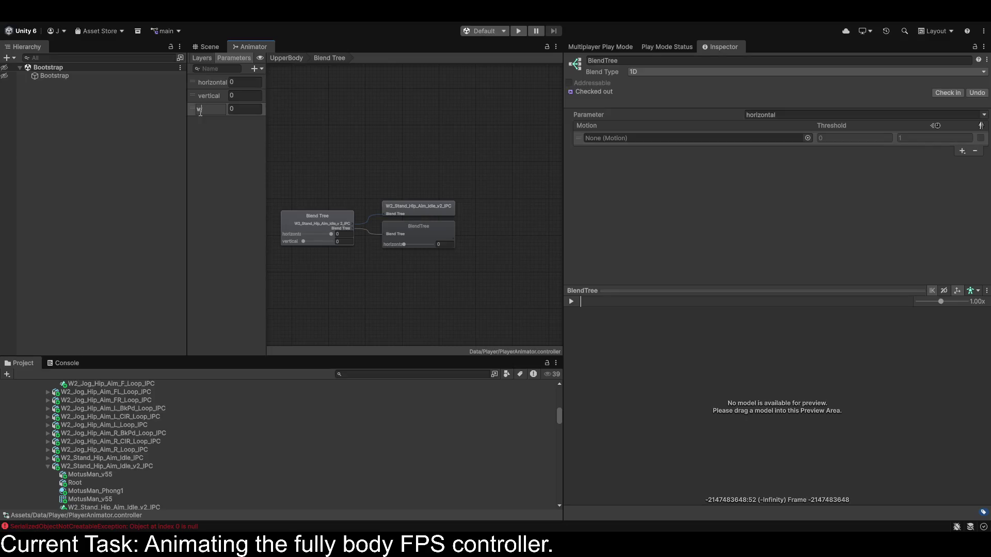
text(movesPE)
key(BackSpace)
key(BackSpace)
key(BackSpace)
text(Speed)
click(808, 138)
Place W2_Stand_Hip_Aim_Idle_v2_IPC in the first motion slot and uncheck Automate Thresholds.
scroll(178, 431, up, 3)
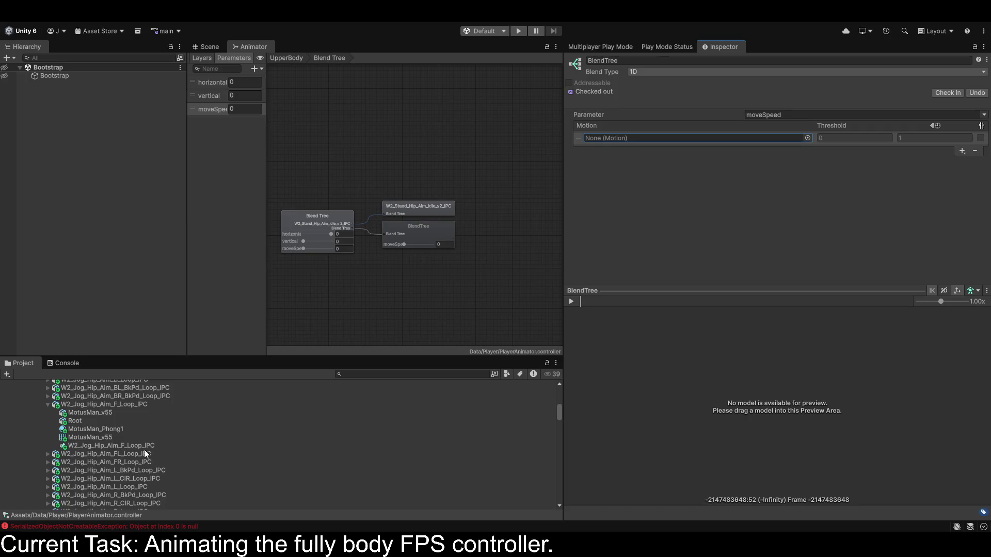
scroll(119, 448, up, 10)
scroll(108, 447, down, 4)
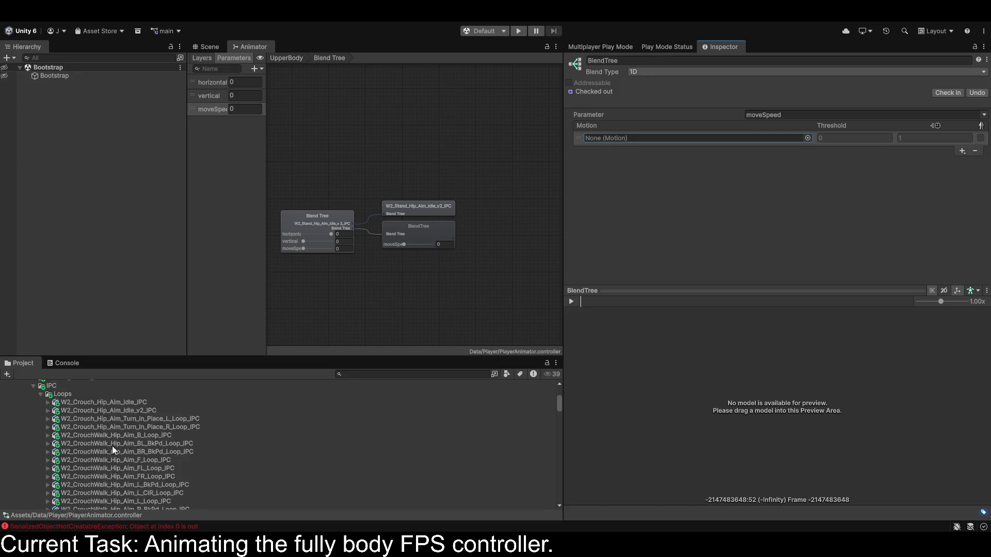
scroll(118, 425, down, 10)
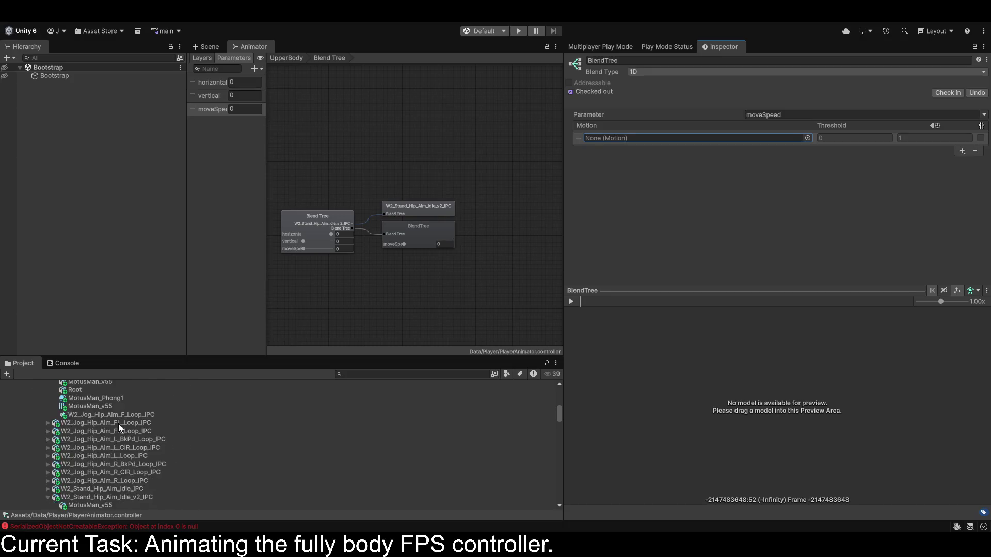
mouse_move(123, 416)
mouse_down()
mouse_move(557, 163)
mouse_move(649, 138)
mouse_up()
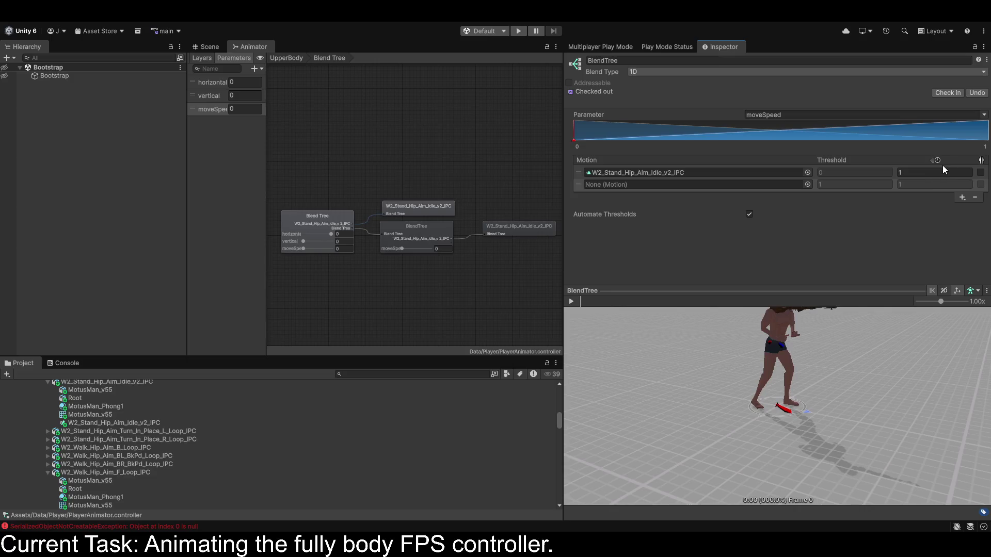
click(750, 214)
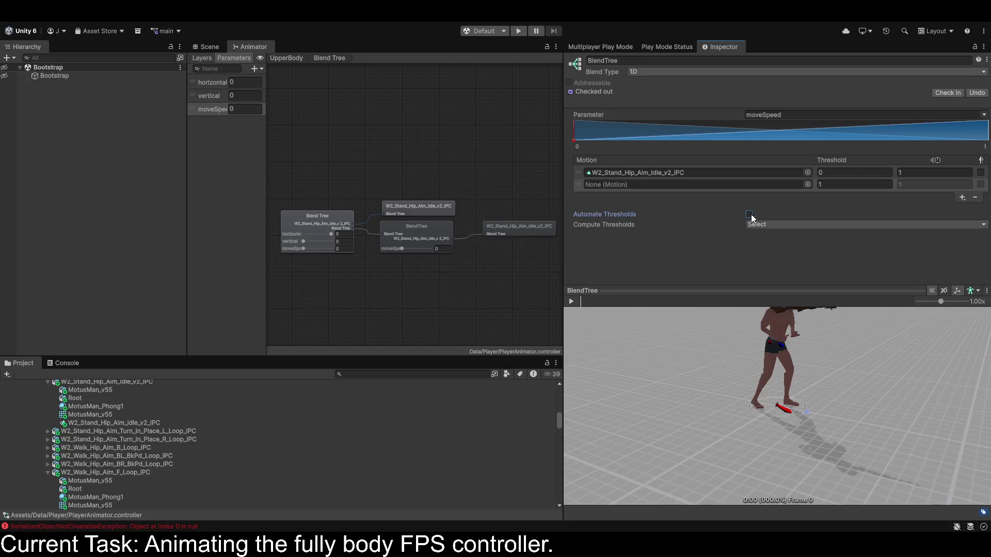
Set the second slot's threshold to 1 and add third and fourth motion slots.
click(832, 185)
key(Return)
click(962, 197)
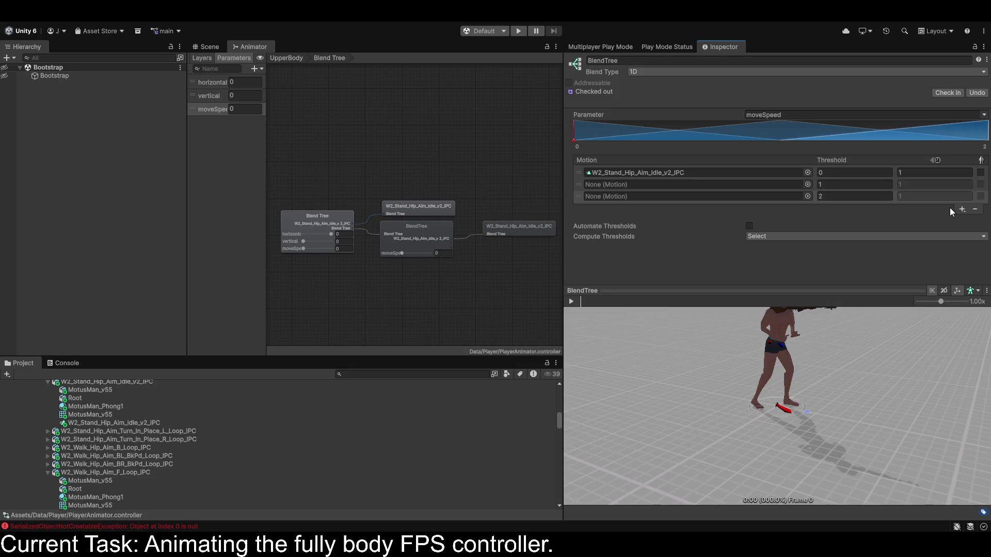
click(962, 209)
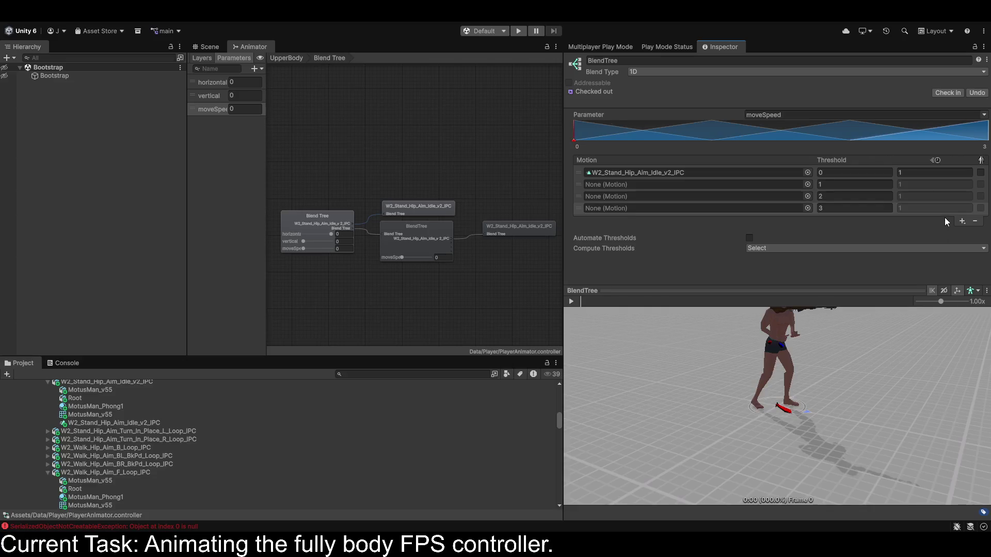
Place W2_Walk_Hip_Aim_F_Loop_IPC in the second motion slot at threshold 1.
click(833, 184)
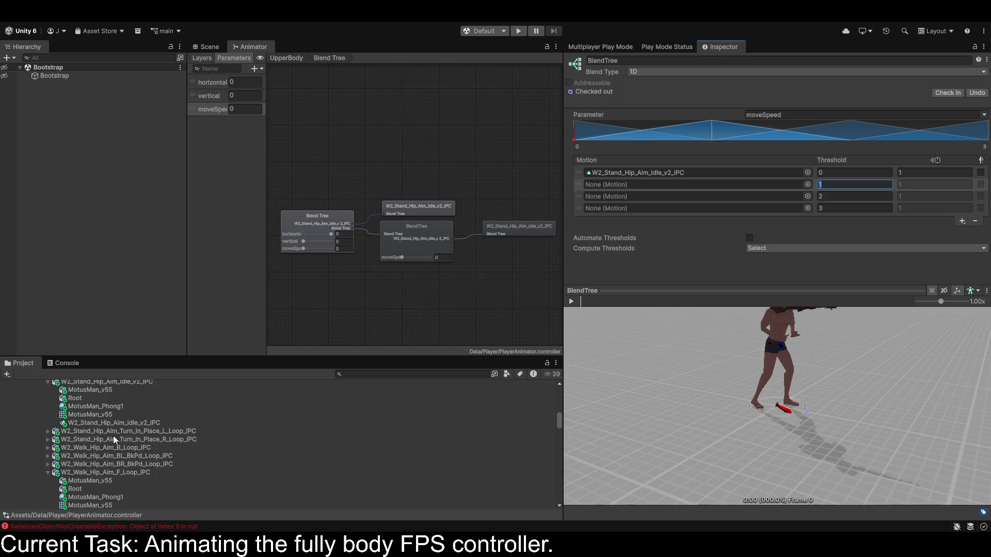
scroll(113, 435, up, 3)
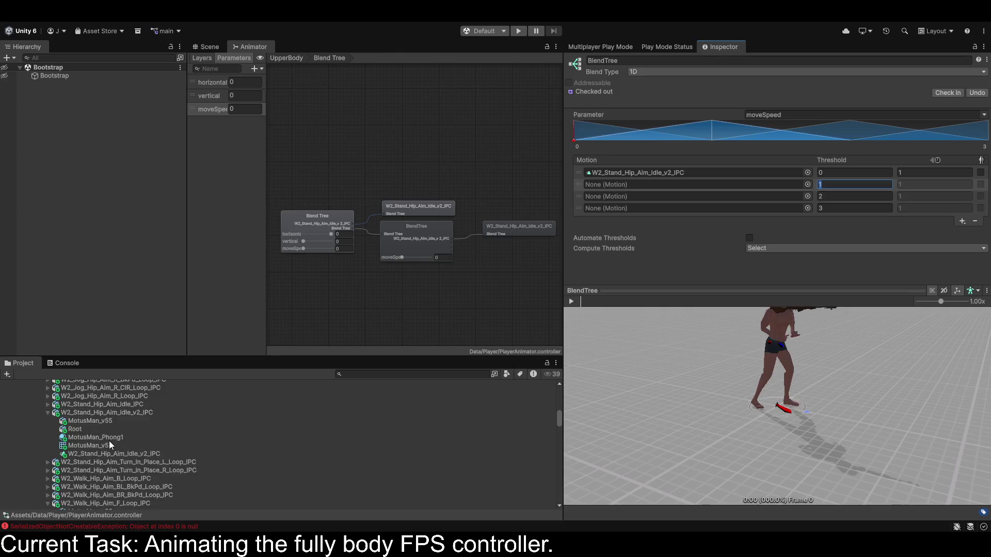
scroll(109, 440, up, 5)
scroll(110, 441, down, 5)
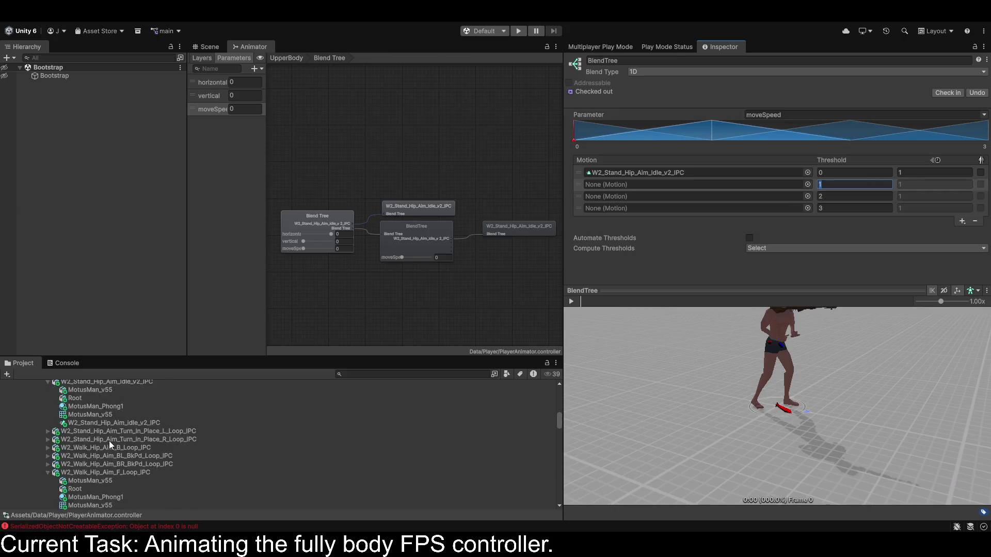
scroll(109, 441, down, 6)
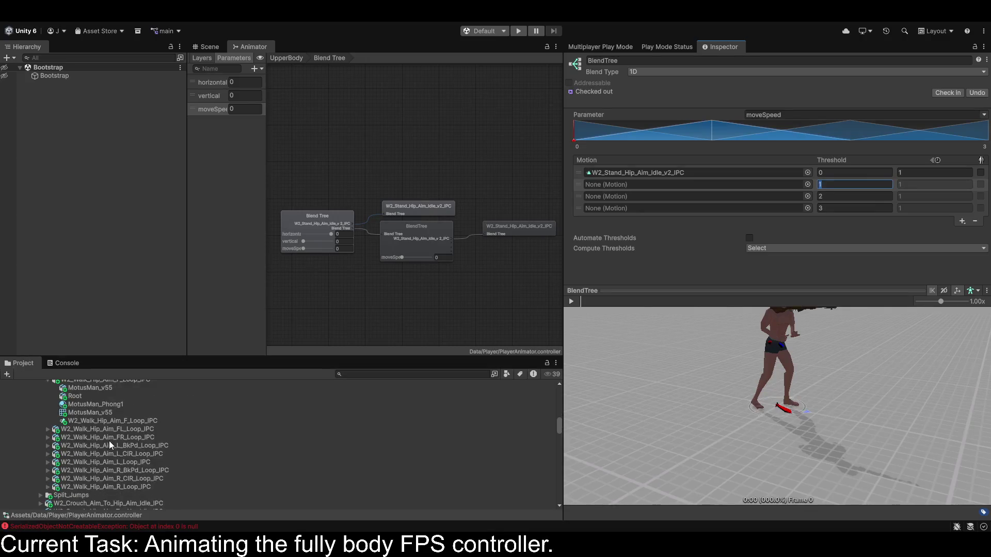
mouse_move(120, 422)
mouse_down()
mouse_move(648, 203)
mouse_move(620, 185)
mouse_up()
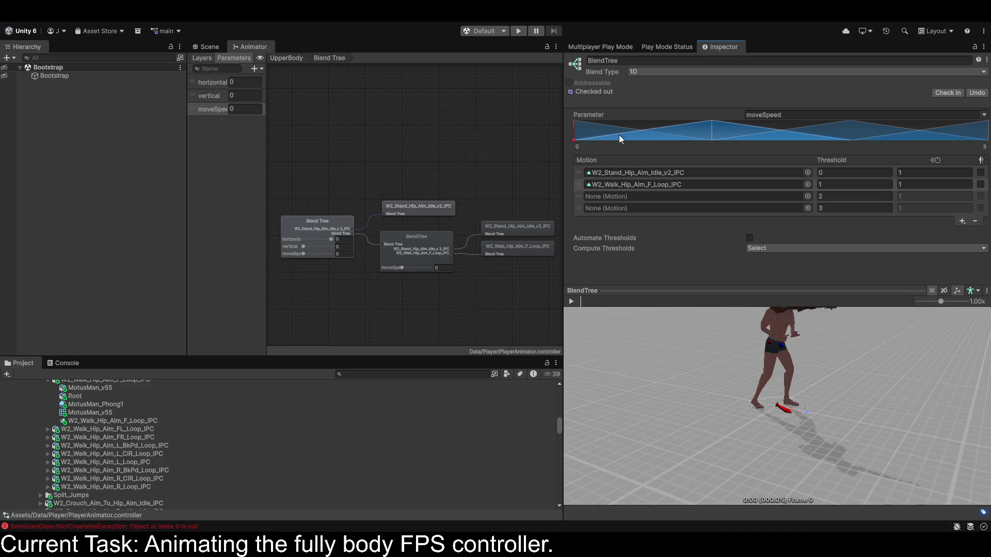
Play the preview and scrub moveSpeed from about 0.66 up to 2 to test the idle-to-walk blend.
drag(574, 139, 710, 143)
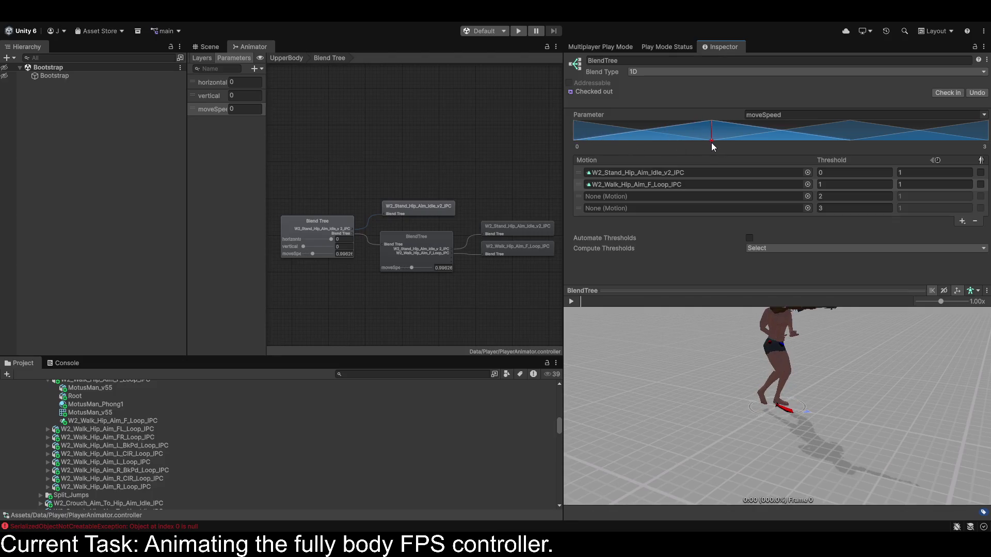
click(571, 305)
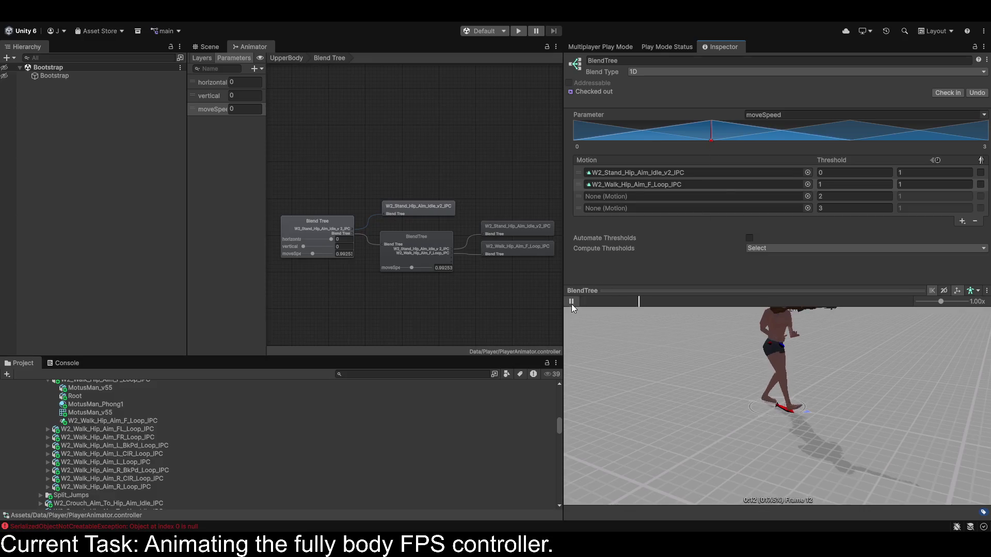
mouse_move(710, 141)
mouse_down()
mouse_move(639, 141)
mouse_move(710, 145)
mouse_up()
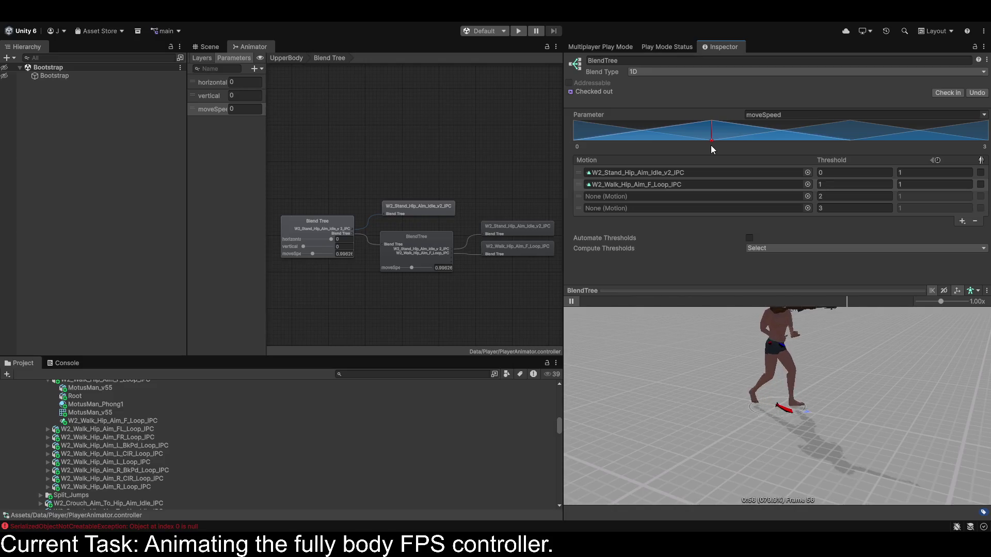
drag(713, 144, 838, 141)
drag(849, 140, 988, 139)
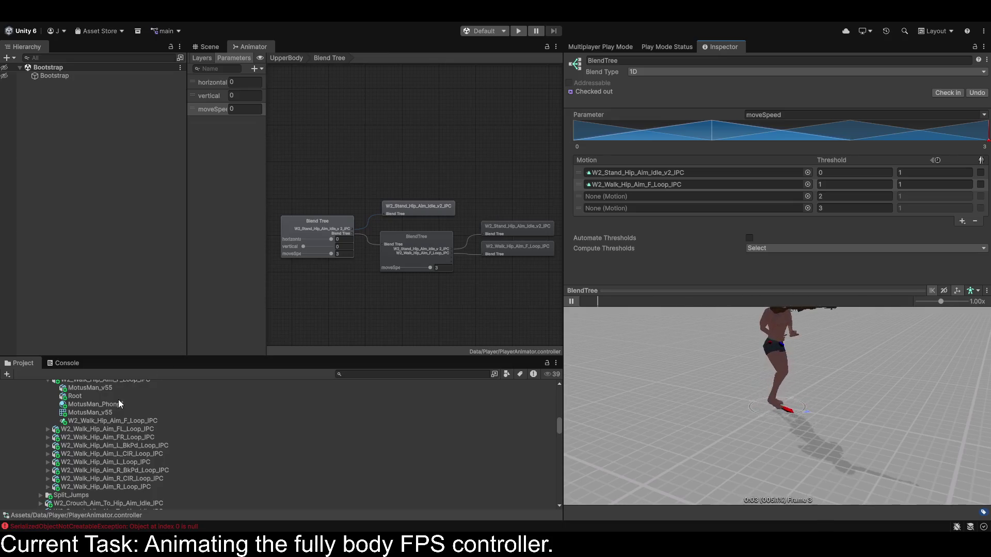
scroll(131, 447, down, 3)
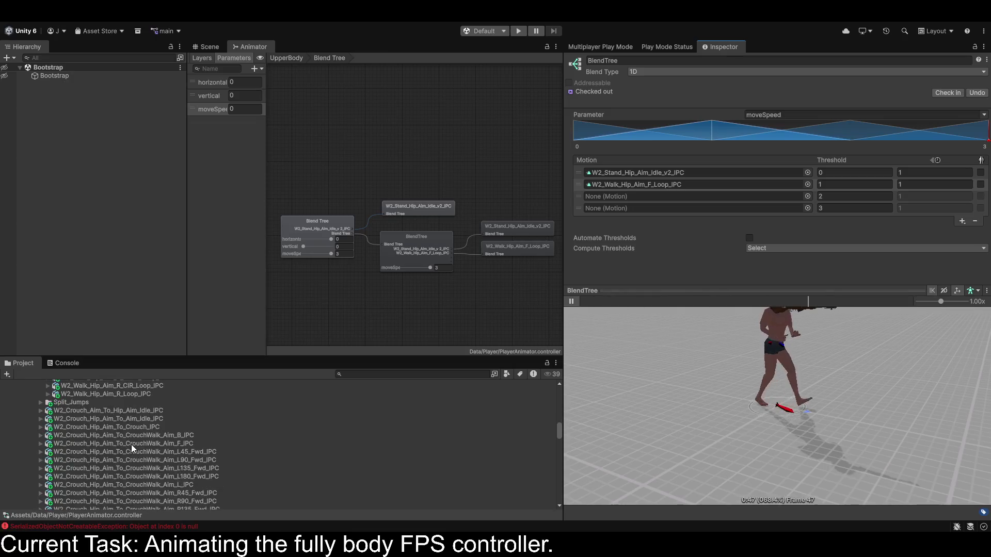
scroll(131, 445, down, 12)
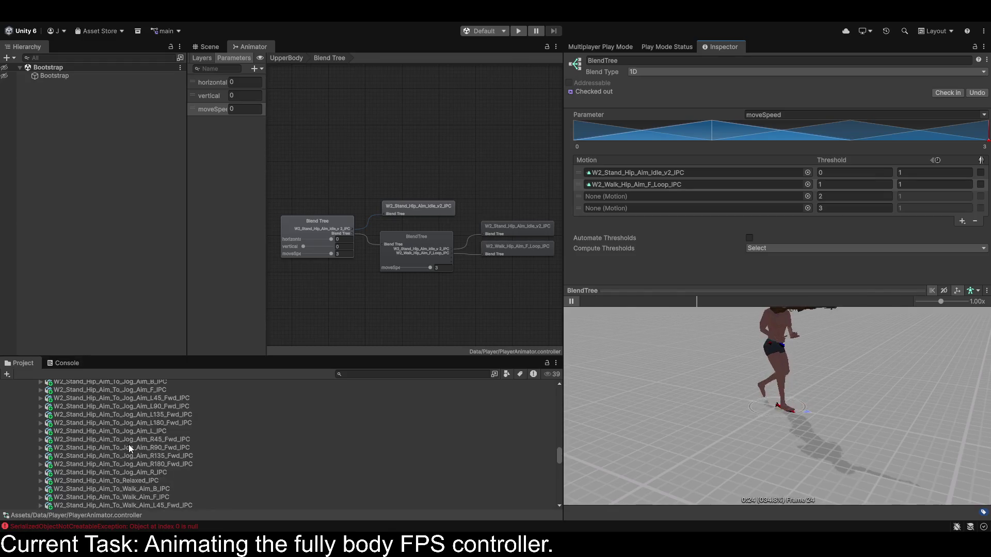
scroll(129, 448, up, 3)
scroll(130, 447, down, 10)
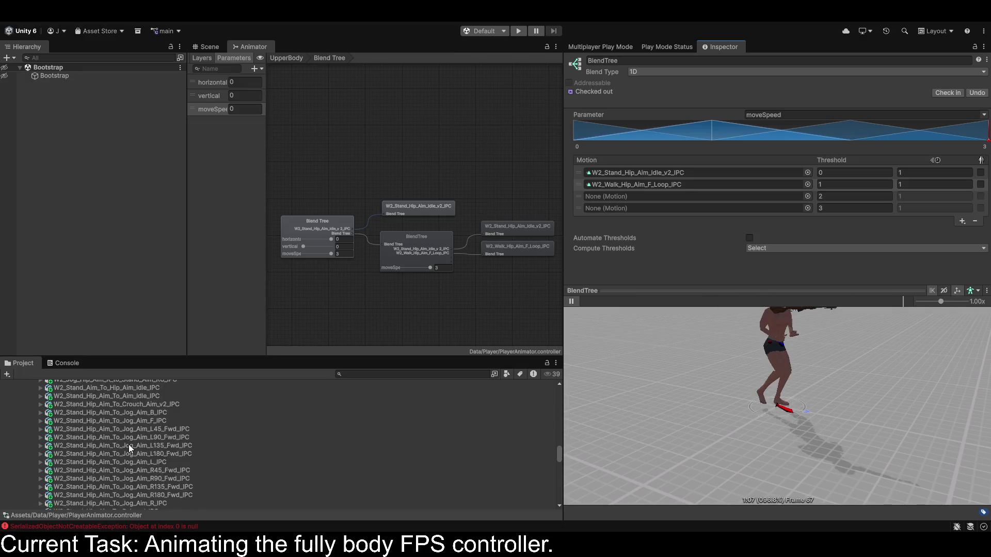
scroll(129, 442, up, 10)
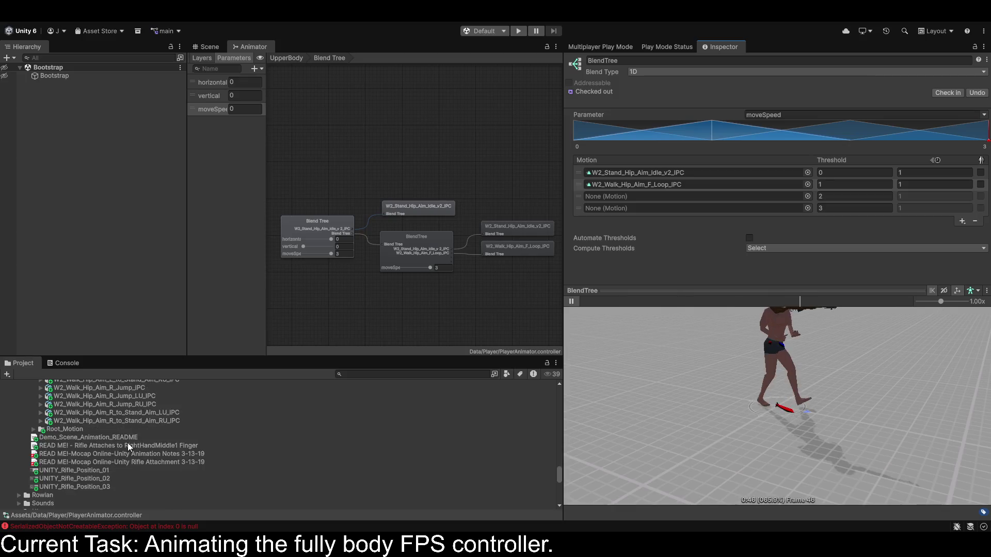
scroll(128, 443, up, 10)
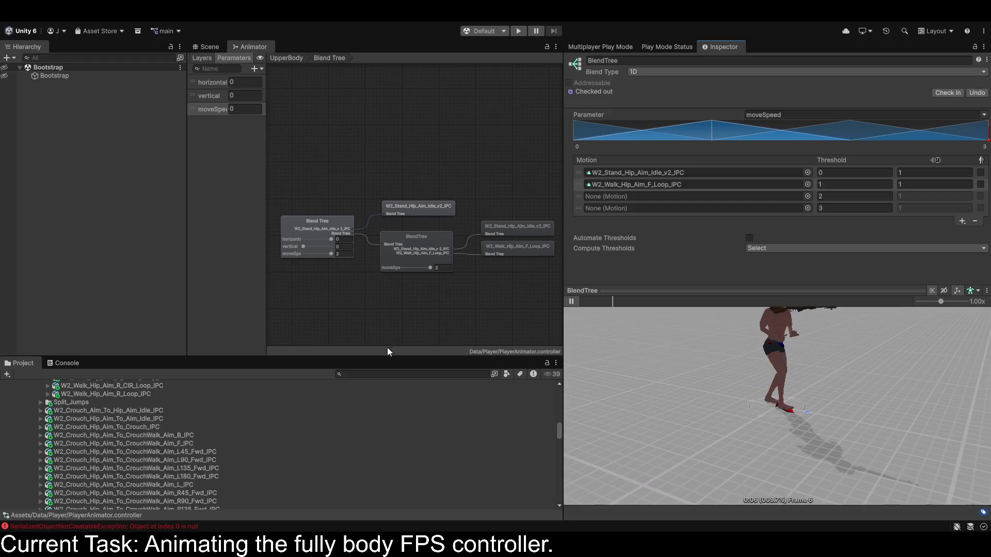
click(387, 374)
text(run)
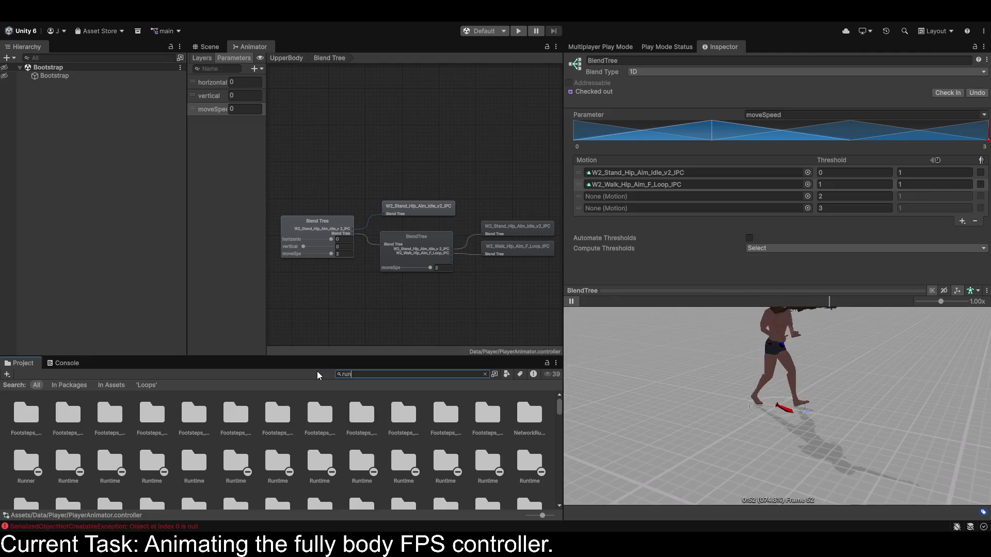
scroll(350, 448, down, 10)
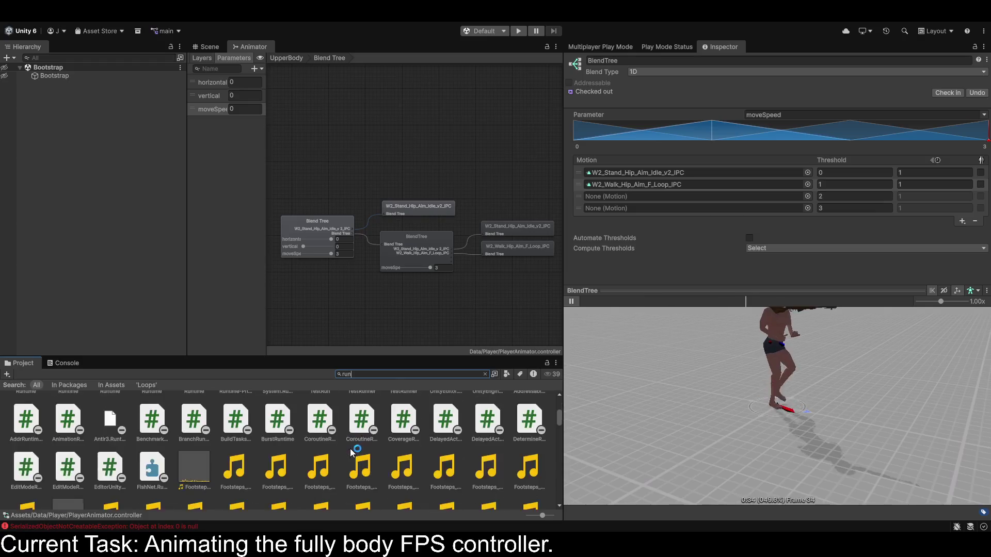
scroll(345, 457, down, 5)
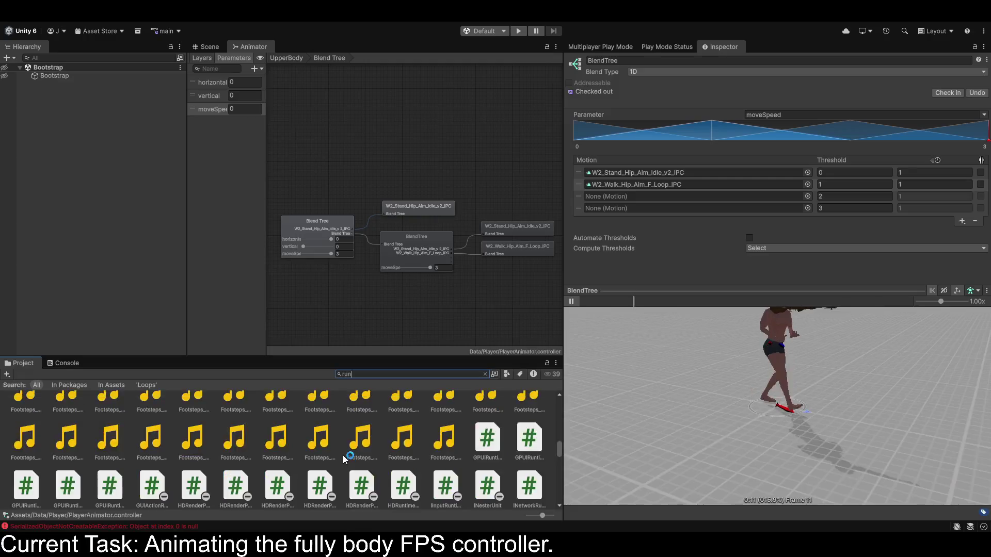
click(485, 374)
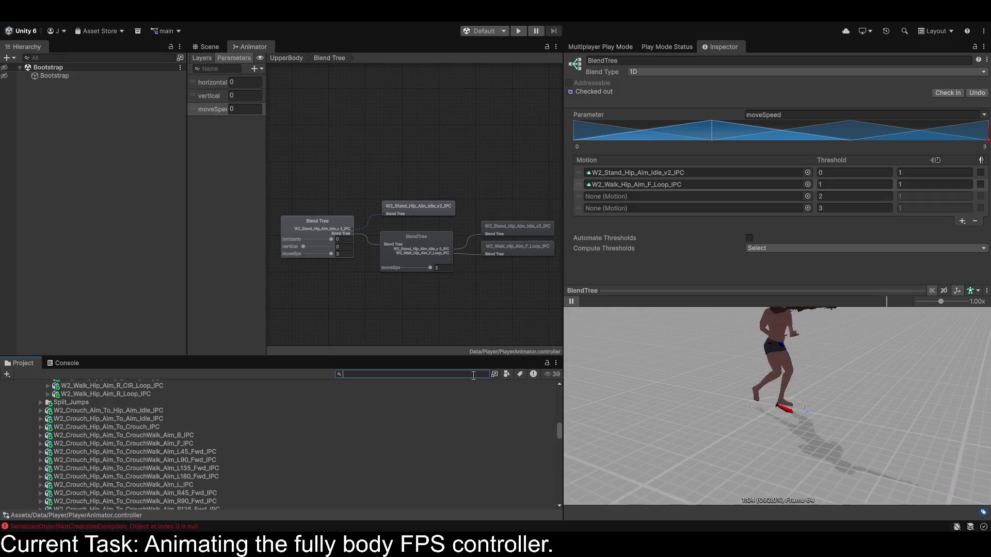
Pause the preview and reopen the Loops folder under Rifle_Hipfire_20 > Animation > IPC.
click(572, 301)
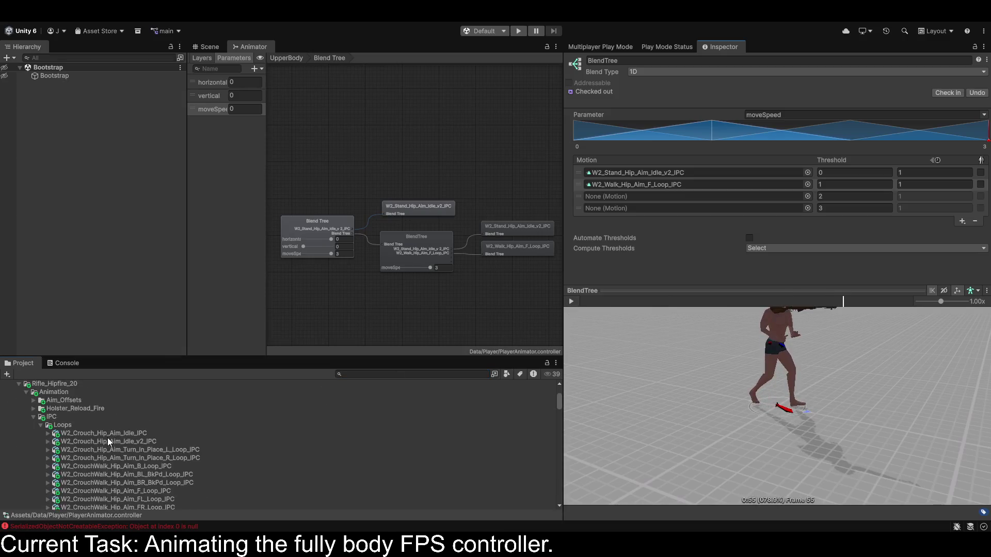
scroll(107, 438, down, 3)
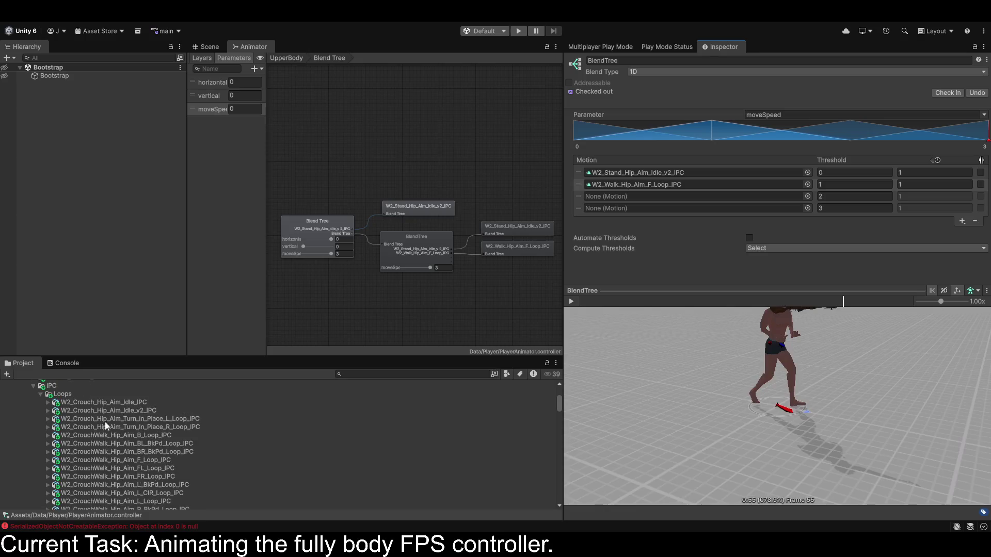
click(40, 394)
scroll(94, 425, down, 5)
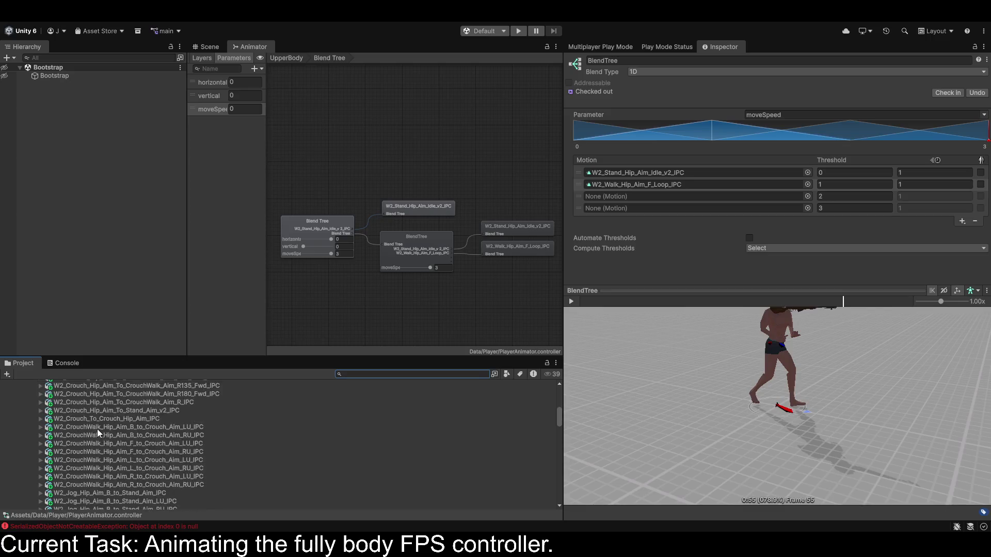
scroll(96, 429, down, 10)
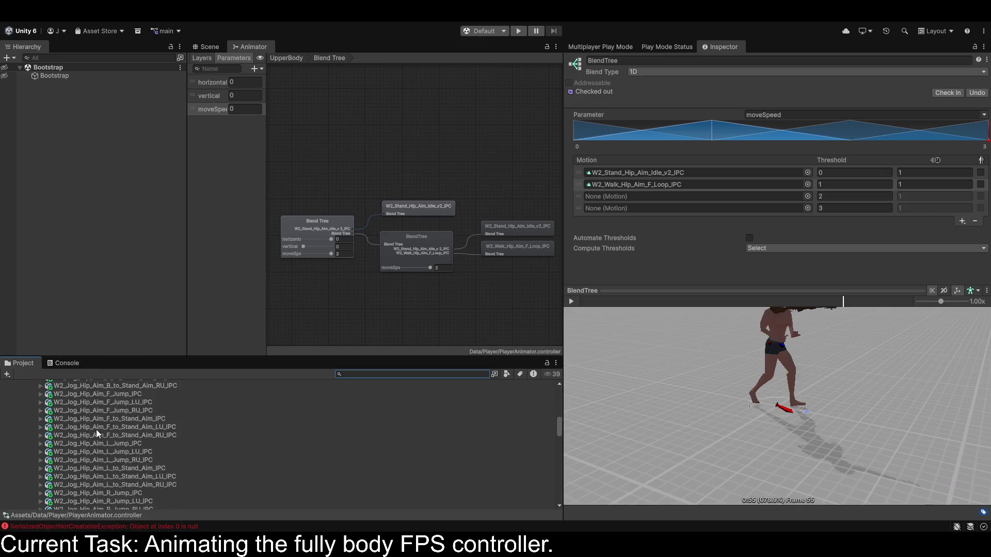
scroll(94, 435, down, 5)
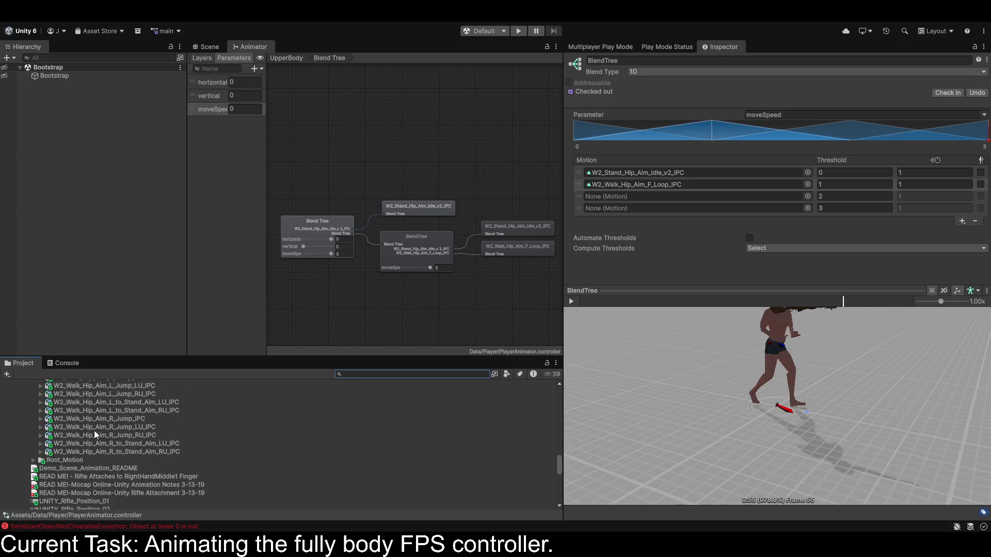
scroll(56, 454, up, 20)
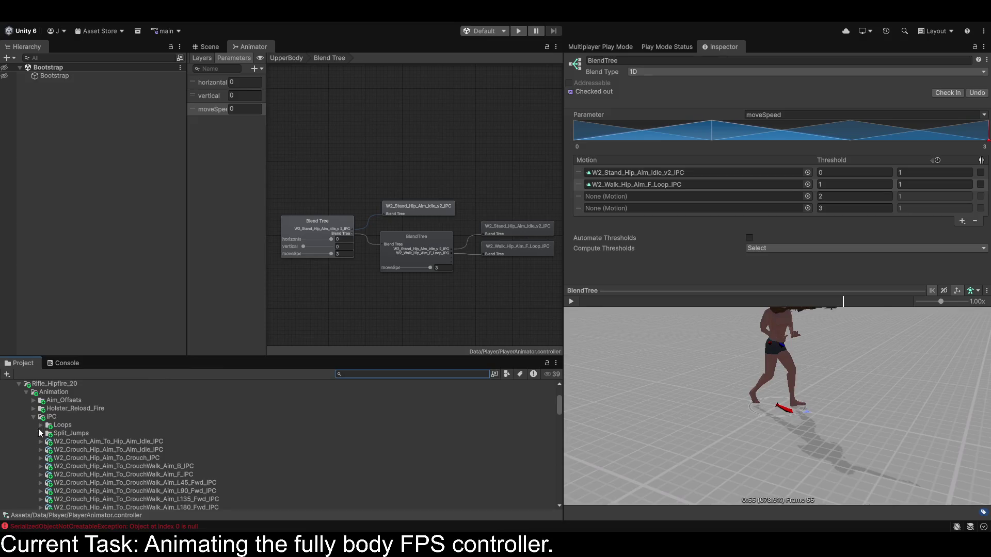
click(41, 425)
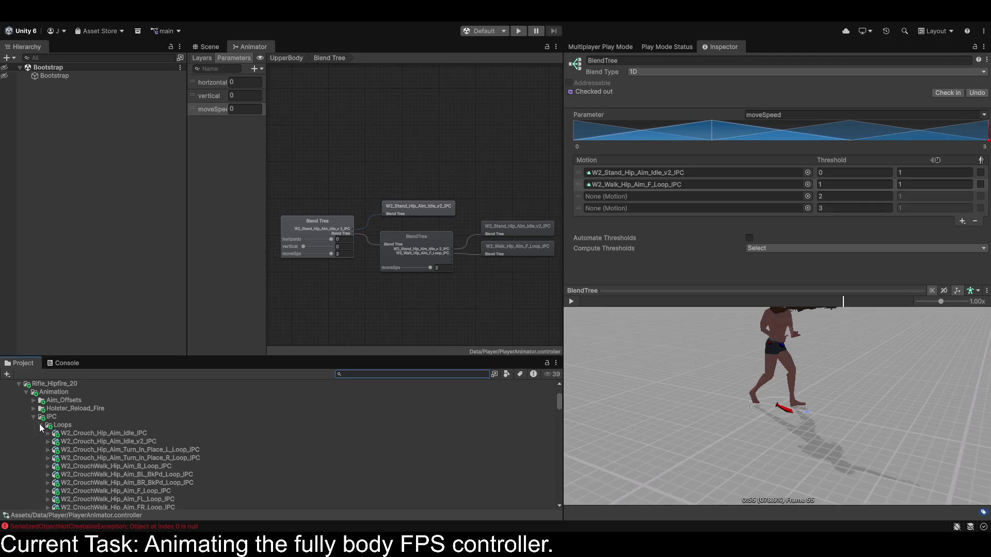
scroll(160, 448, down, 4)
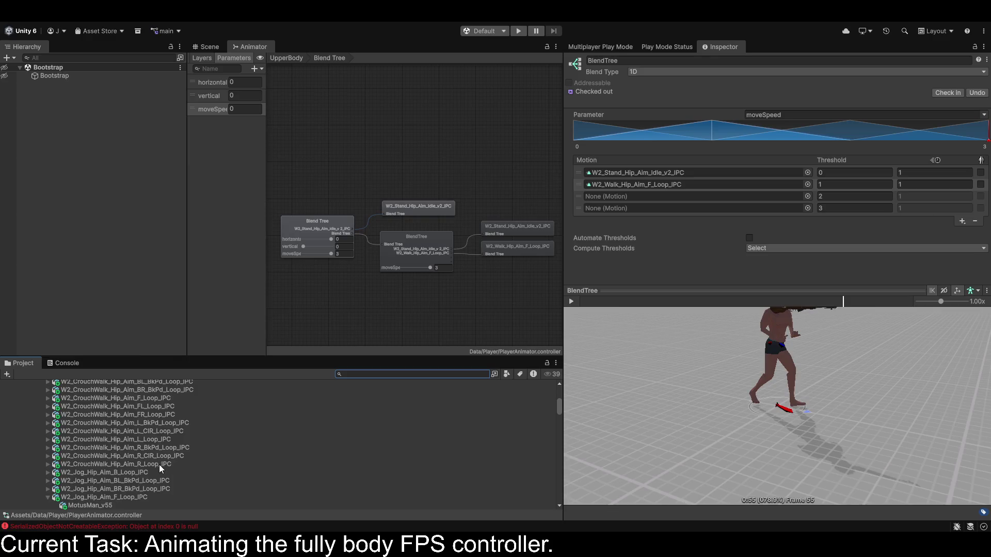
scroll(152, 460, down, 1)
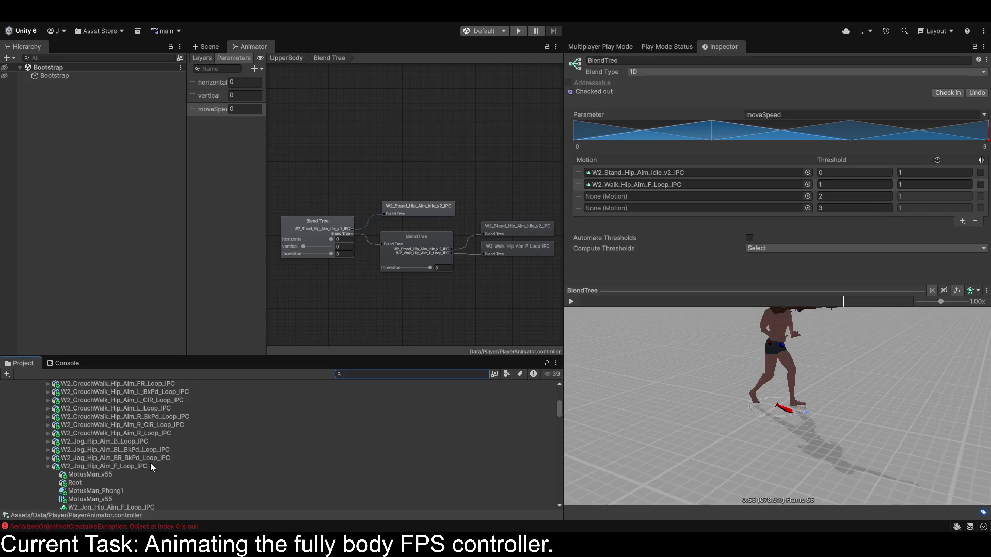
Check the idle and walk loop clips, then expand W2_Jog_Hip_Aim_F_Loop_IPC to show its contents.
click(45, 465)
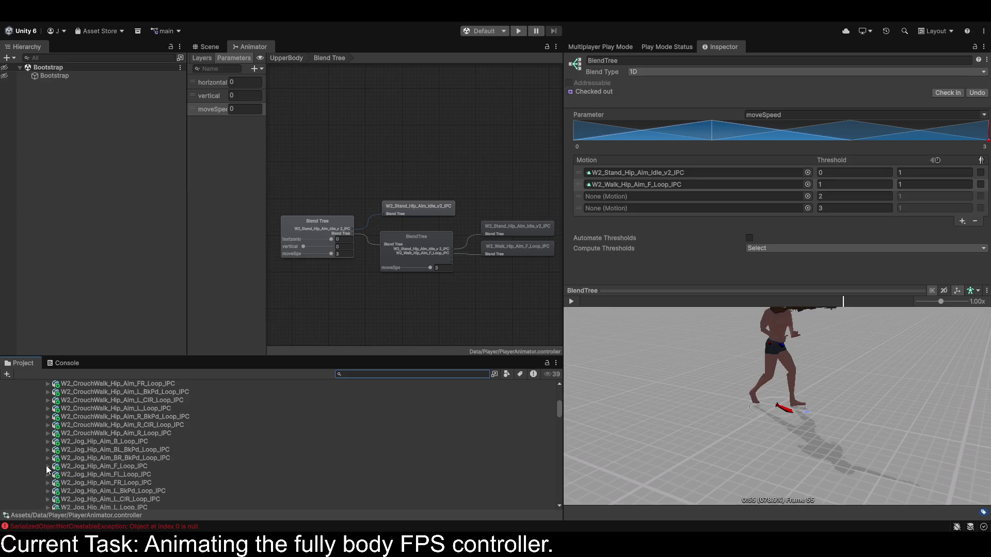
scroll(47, 466, down, 3)
click(47, 457)
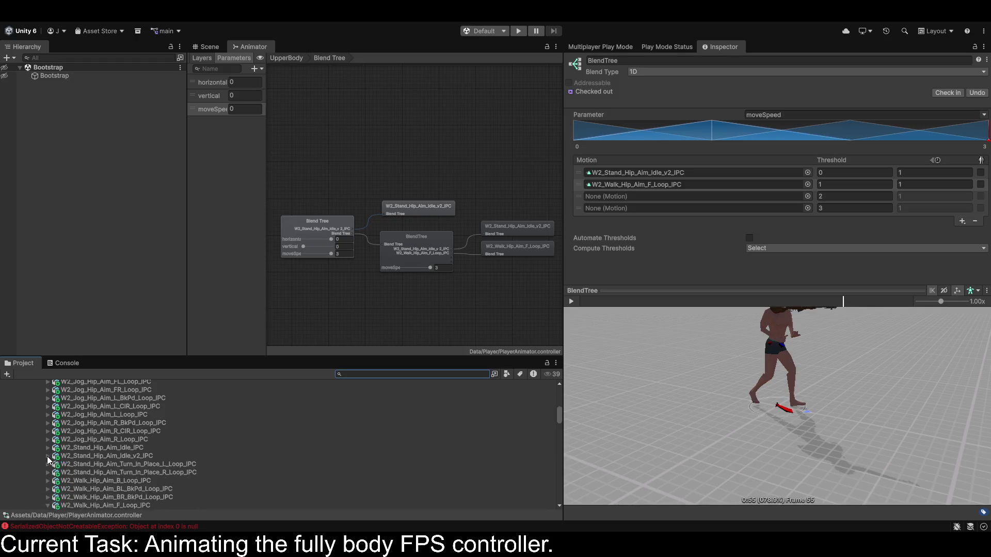
scroll(47, 457, down, 2)
click(46, 457)
click(47, 444)
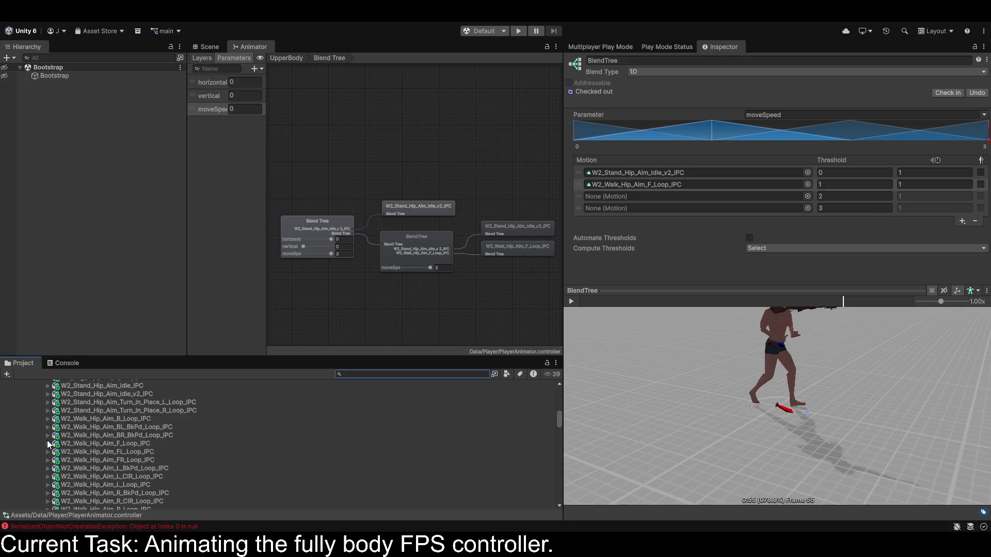
scroll(56, 457, down, 2)
scroll(76, 460, up, 6)
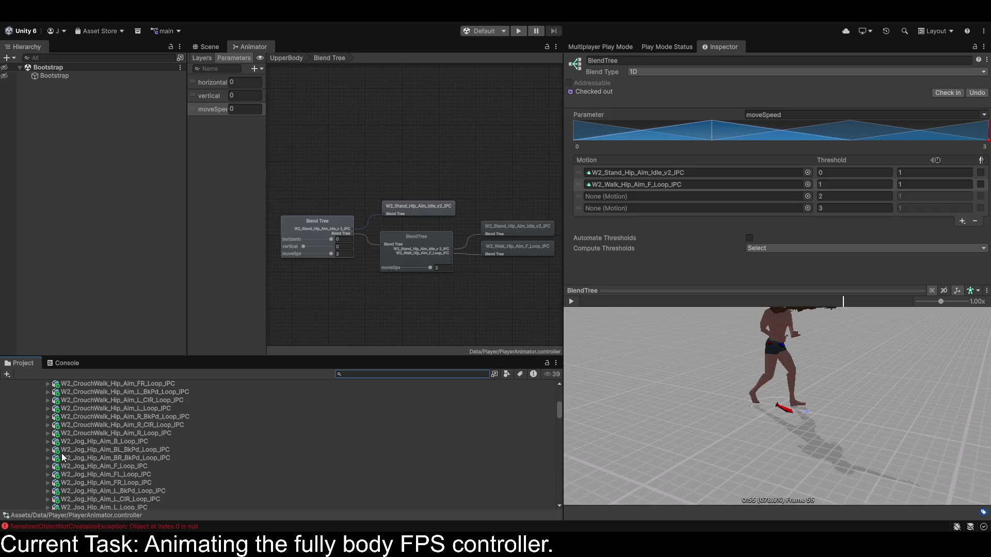
scroll(62, 457, down, 1)
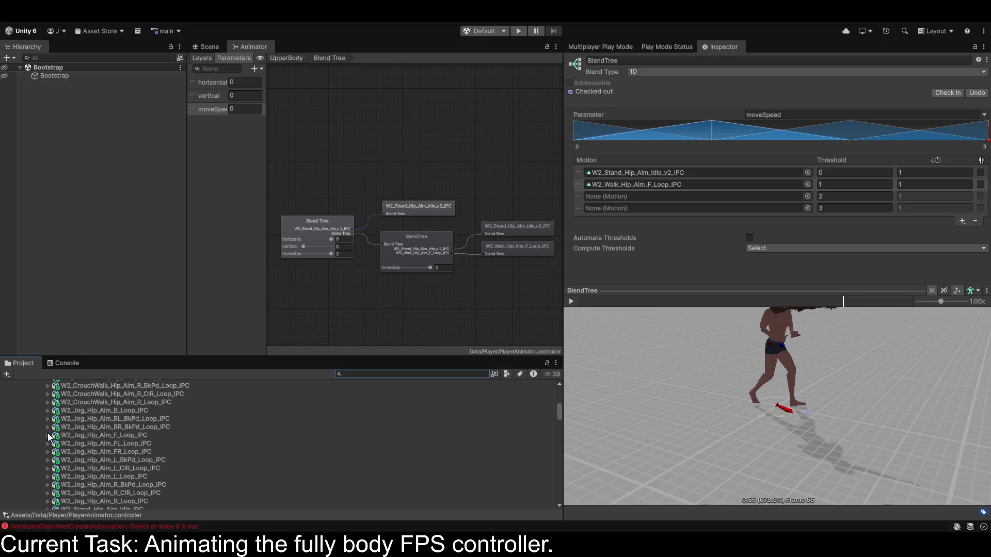
click(47, 435)
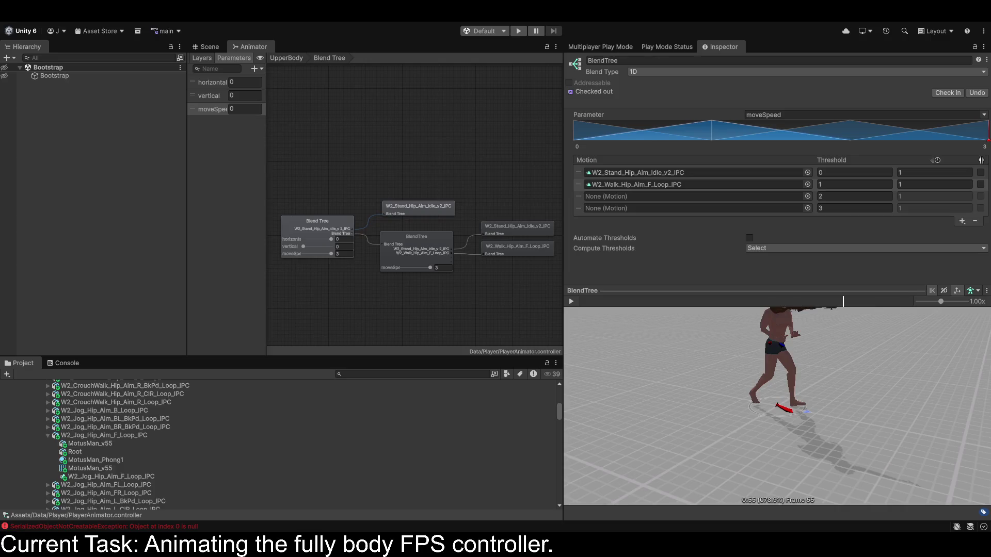
click(410, 255)
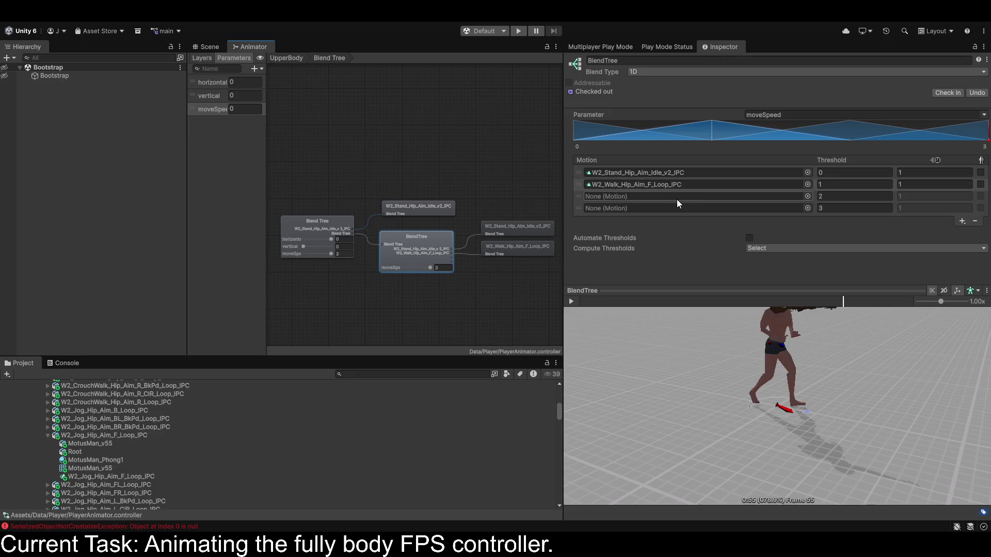
scroll(124, 441, up, 5)
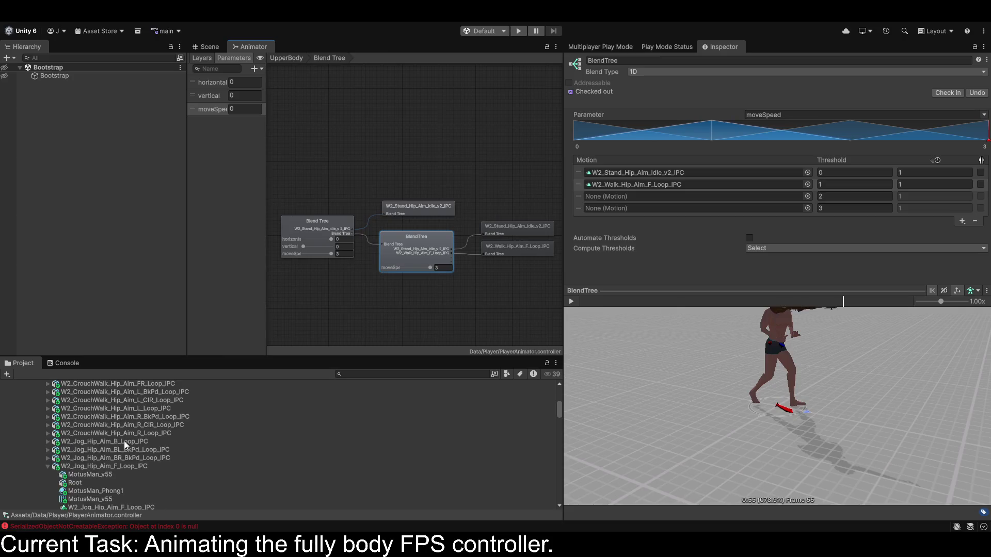
scroll(123, 438, down, 1)
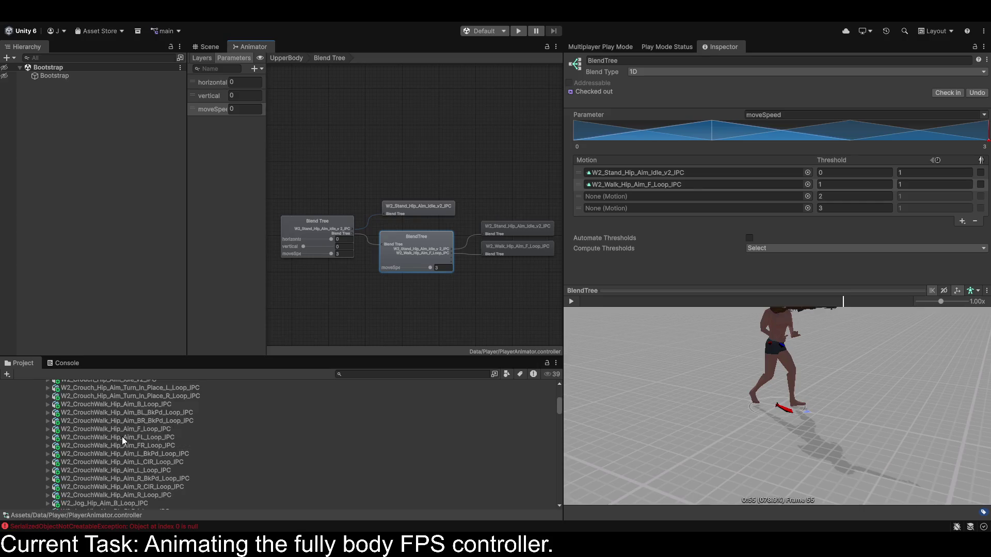
scroll(121, 437, down, 1)
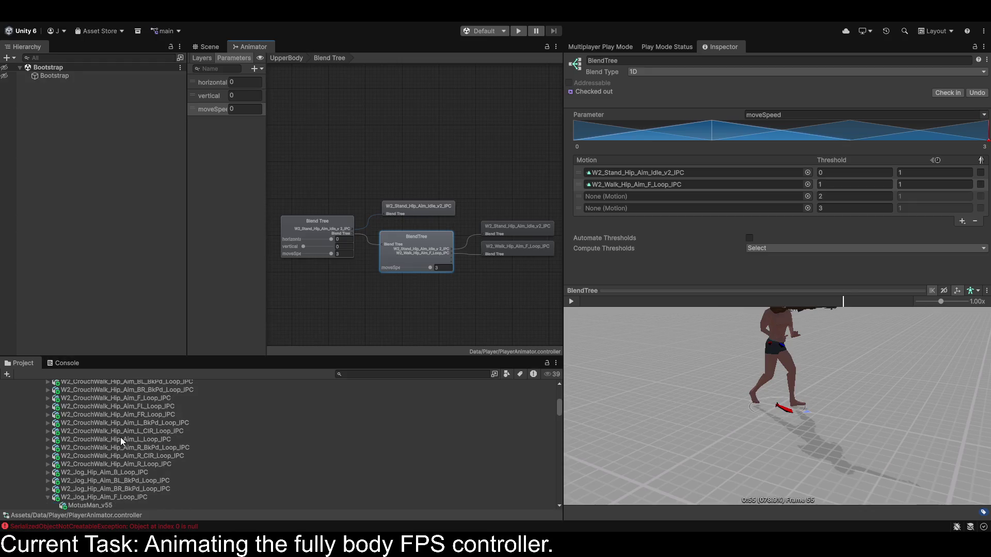
scroll(119, 444, down, 2)
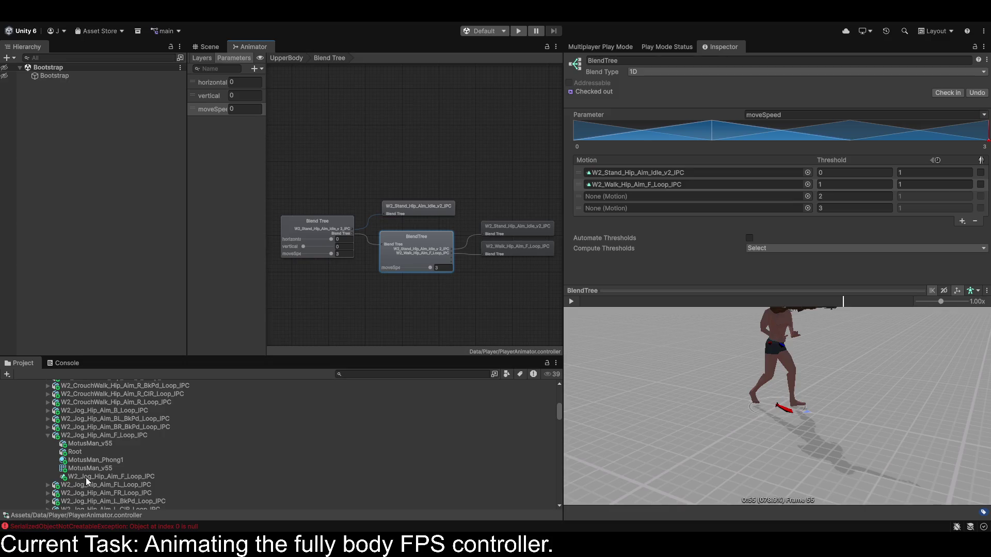
Assign W2_Jog_Hip_Aim_F_Loop_IPC to the third motion slot and preview moveSpeed between 1.3 and 1.75.
mouse_move(86, 478)
mouse_down()
mouse_move(607, 212)
mouse_move(603, 198)
mouse_up()
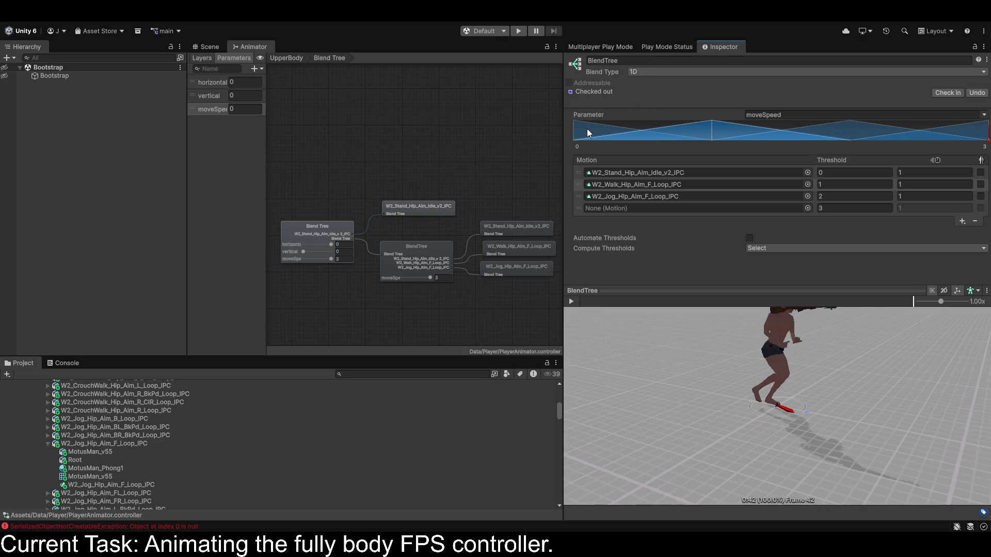
click(640, 128)
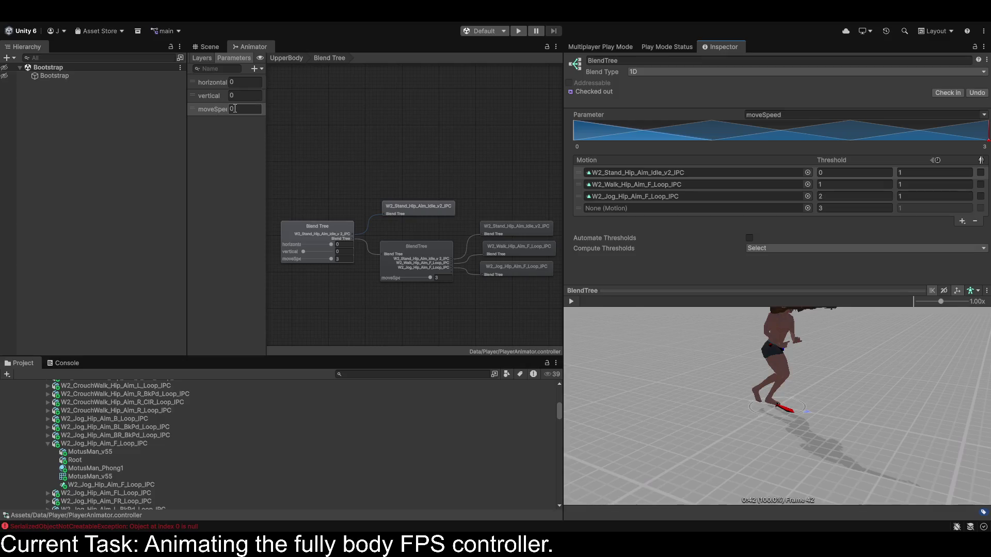
mouse_move(431, 277)
mouse_down()
mouse_move(393, 278)
mouse_move(420, 279)
mouse_up()
click(571, 302)
mouse_move(835, 141)
mouse_down()
mouse_move(851, 141)
mouse_move(708, 135)
mouse_move(988, 141)
mouse_up()
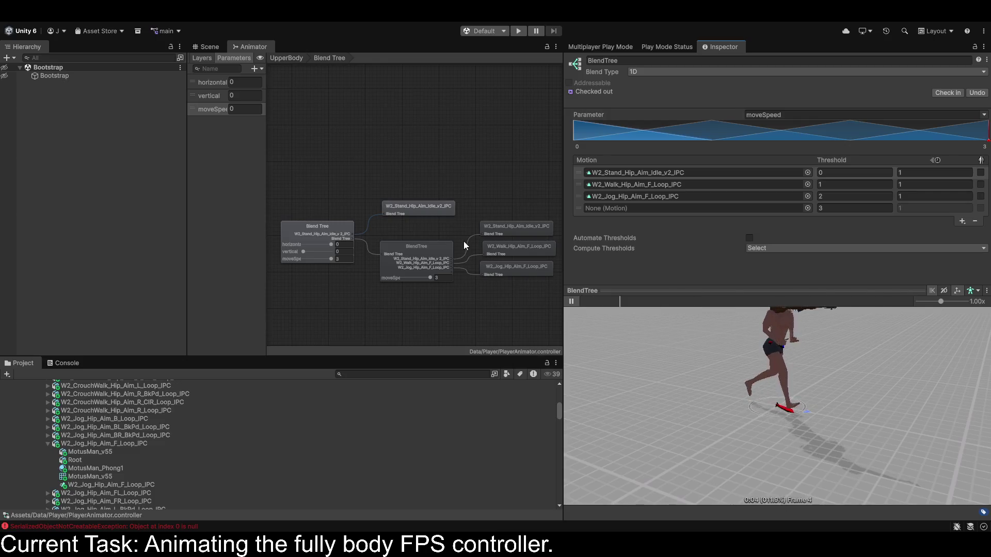
Pause the preview and set the child blend tree's position to 0, 1 in the outer 2D tree.
click(571, 301)
click(300, 227)
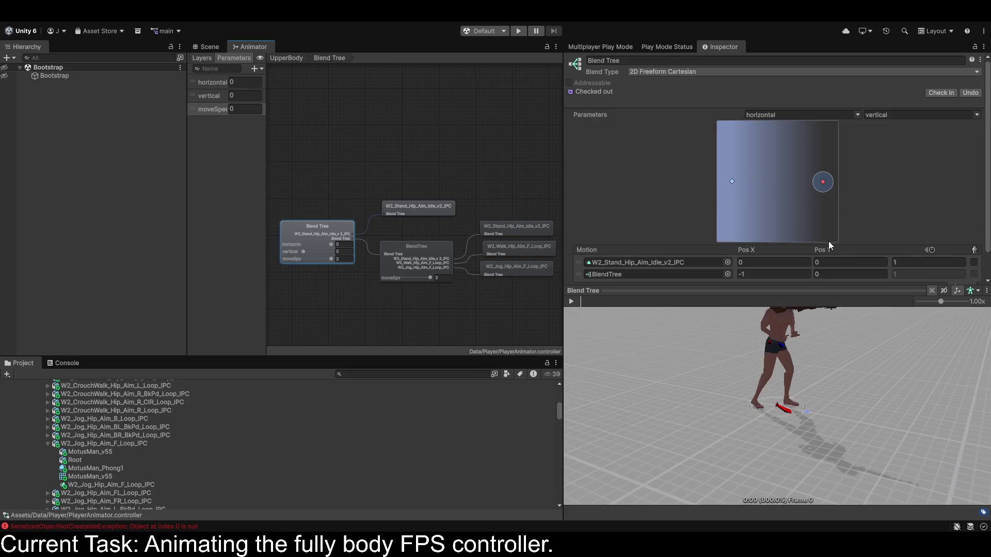
click(779, 275)
text(0)
key(Tab)
text(1)
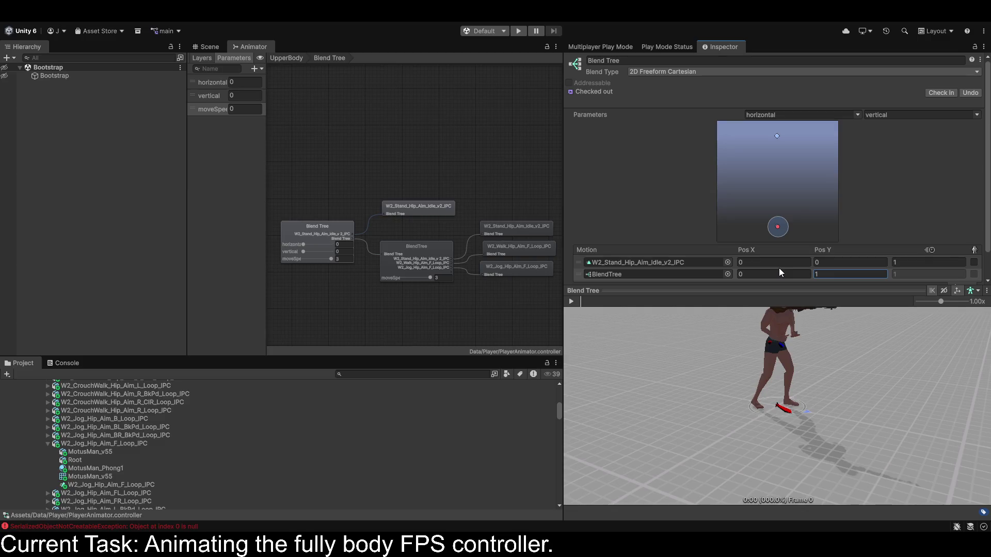
Preview the outer tree with horizontal 0, vertical 1 and moveSpeed 0.
click(304, 246)
mouse_move(315, 243)
mouse_down()
mouse_move(303, 245)
mouse_move(359, 252)
mouse_up()
click(303, 252)
click(572, 301)
mouse_move(331, 259)
mouse_down()
mouse_move(283, 259)
mouse_move(328, 262)
mouse_up()
Set the outer tree's moveSpeed preview value to 2 and select the inner BlendTree.
text(2)
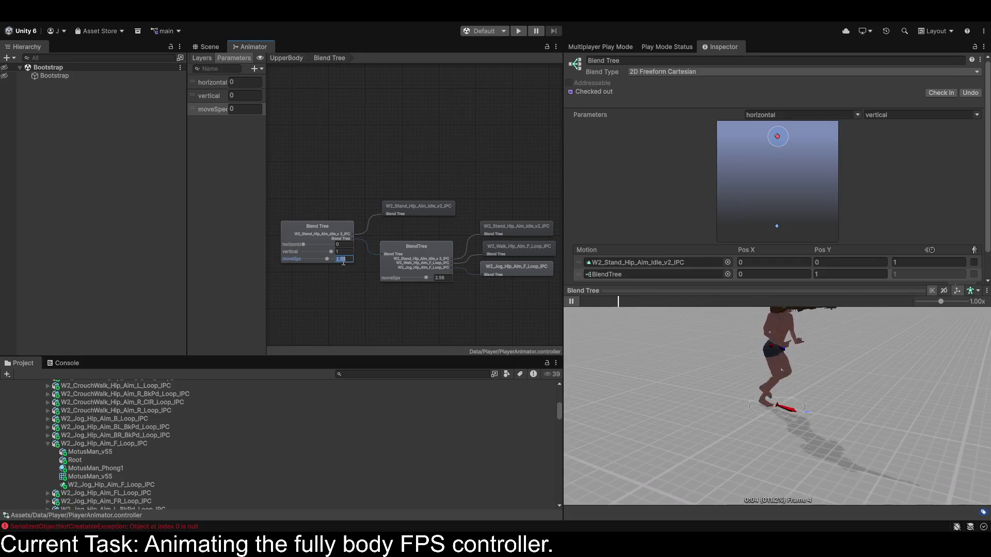
double_click(341, 262)
scroll(630, 246, down, 1)
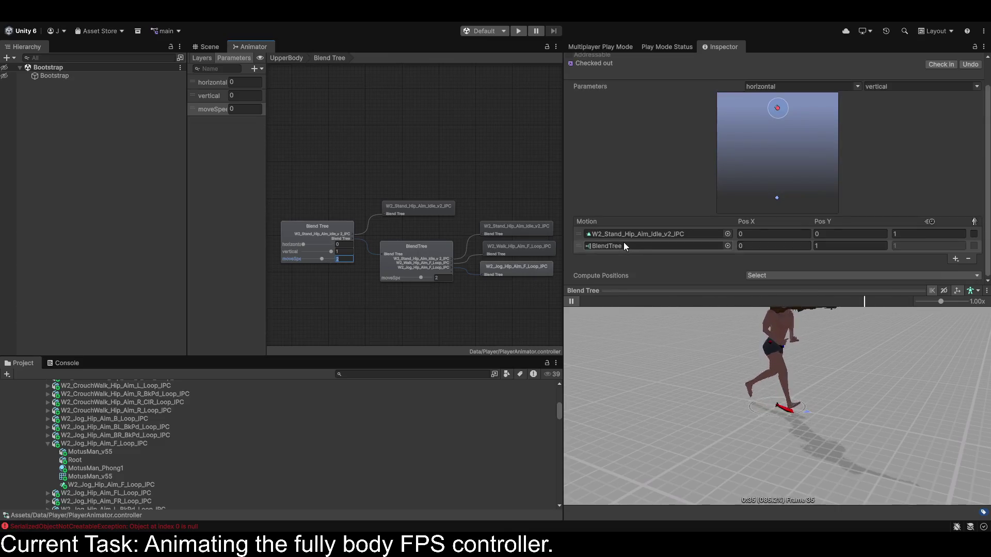
click(609, 245)
click(418, 255)
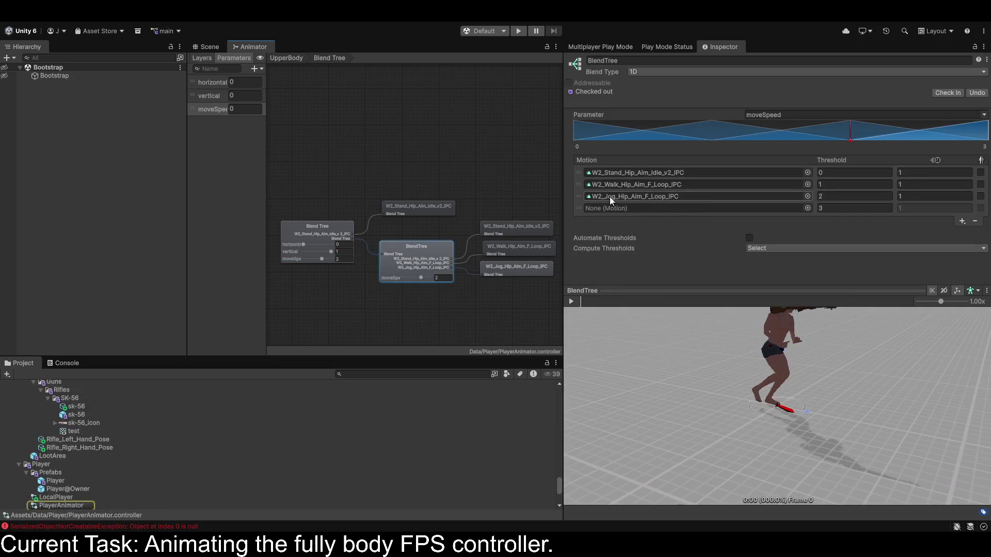
Put W2_Jog_Hip_Aim_F_Loop_IPC in the empty fourth motion slot with speed 1.5.
click(633, 196)
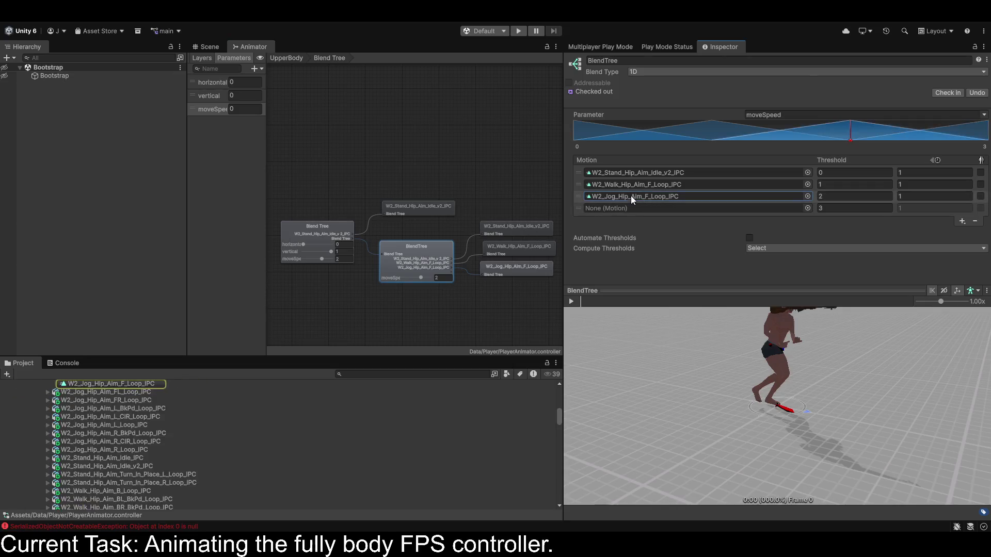
drag(125, 383, 680, 212)
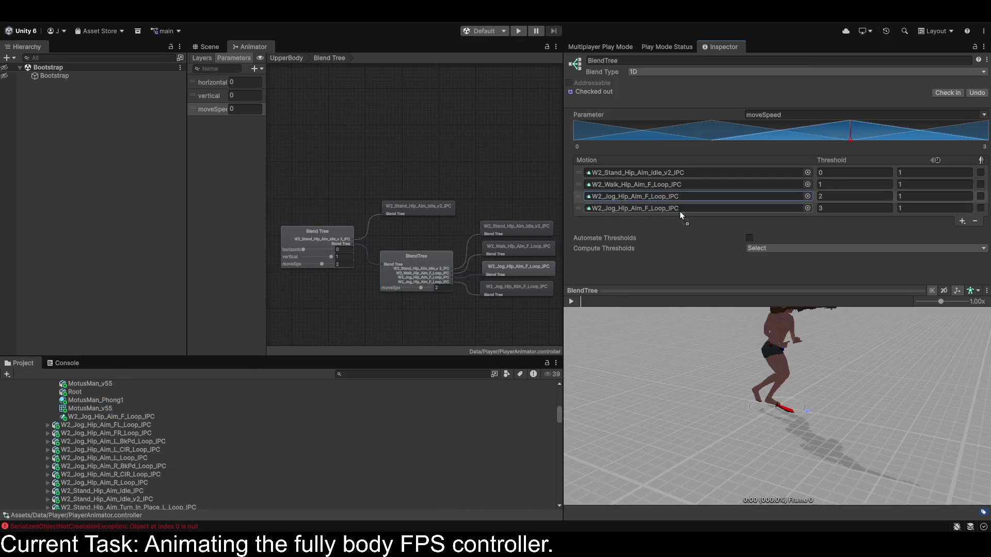
click(922, 206)
click(923, 207)
text(.5)
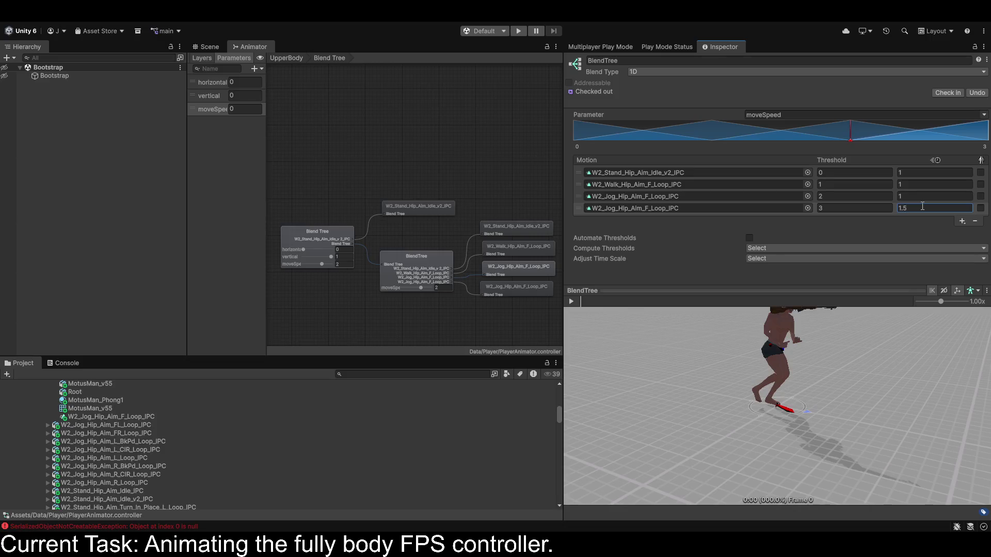
Play the preview and adjust the tree's moveSpeed preview value from about 1.5.
click(571, 302)
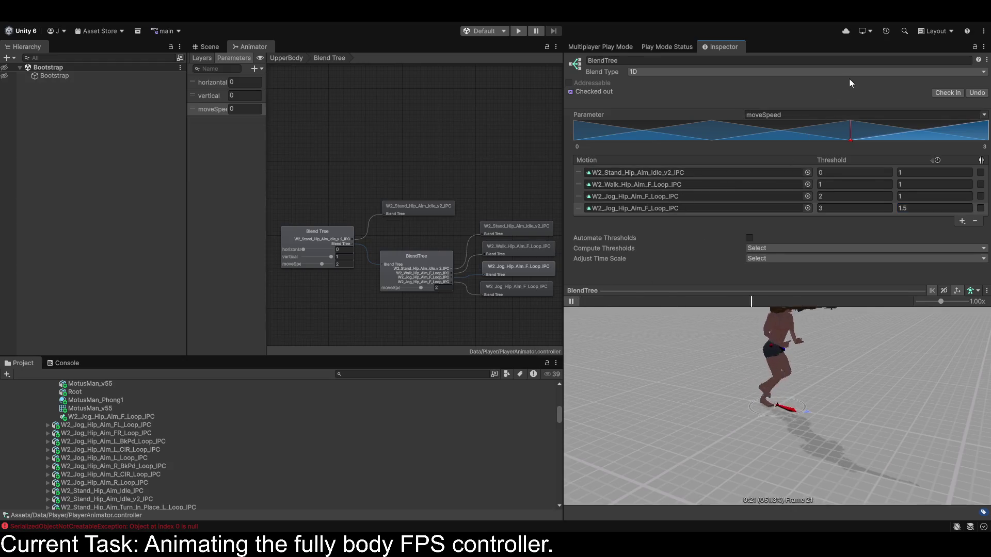
mouse_move(850, 139)
mouse_down()
mouse_move(627, 136)
mouse_move(726, 137)
mouse_up()
click(444, 288)
text(1)
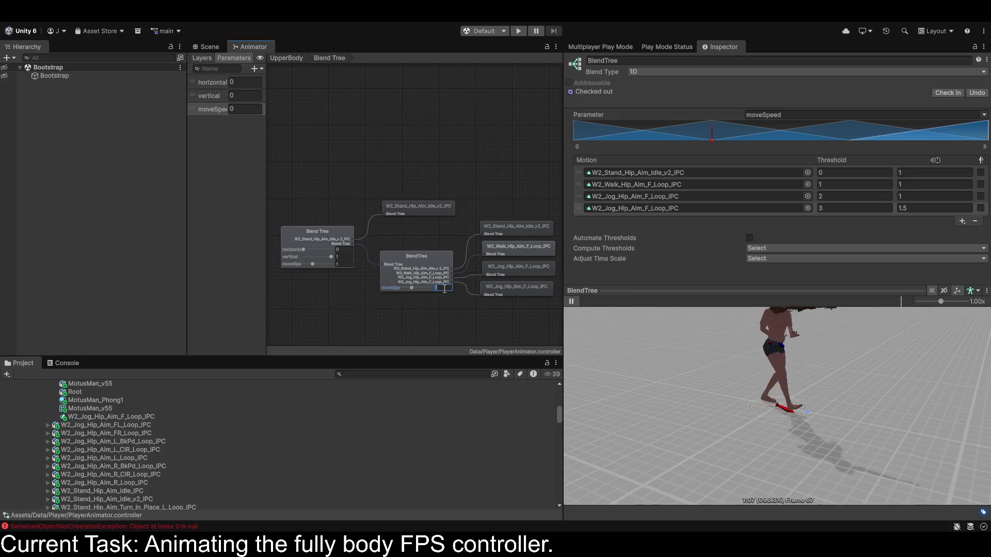
text(2)
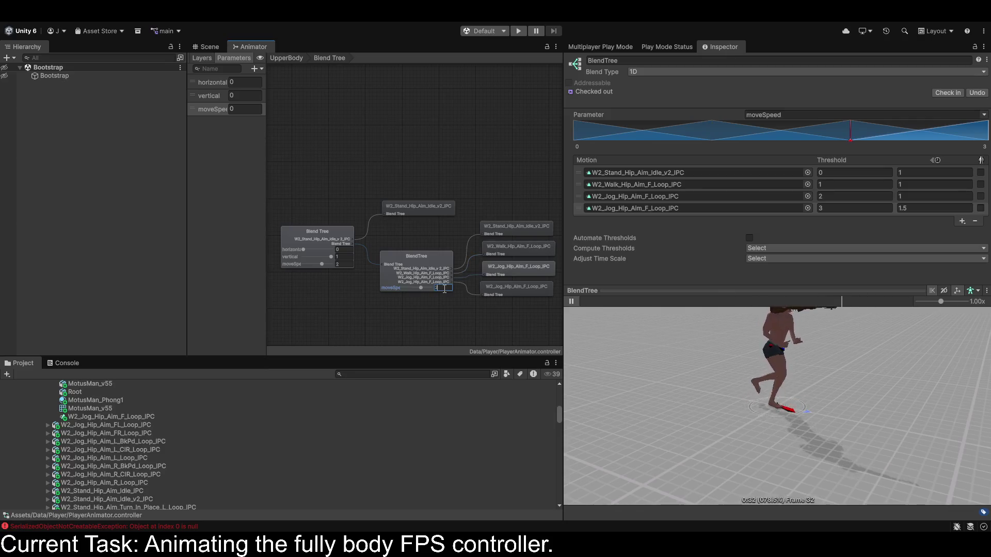
text(3)
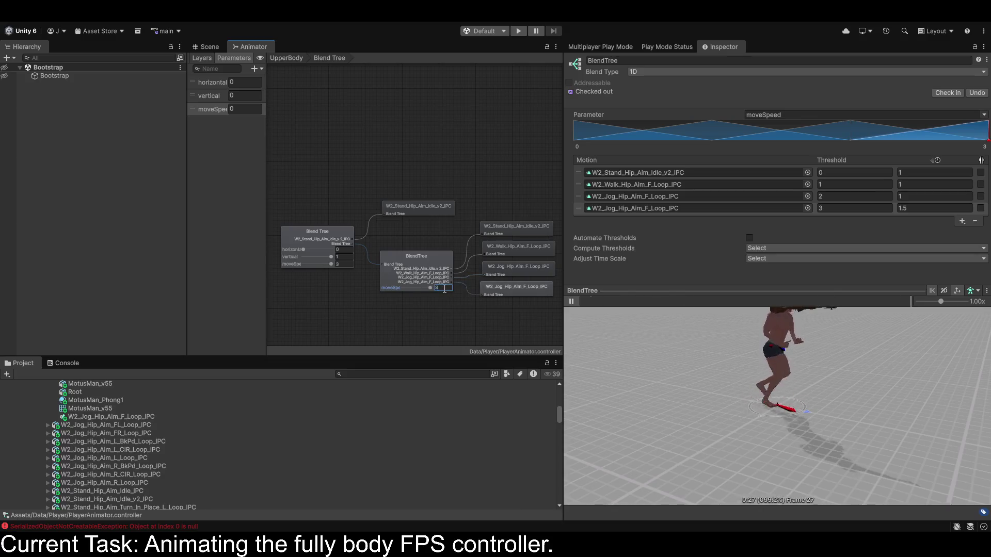
Change the fourth jog motion's speed from 1.5 to 1.25.
click(905, 208)
click(904, 208)
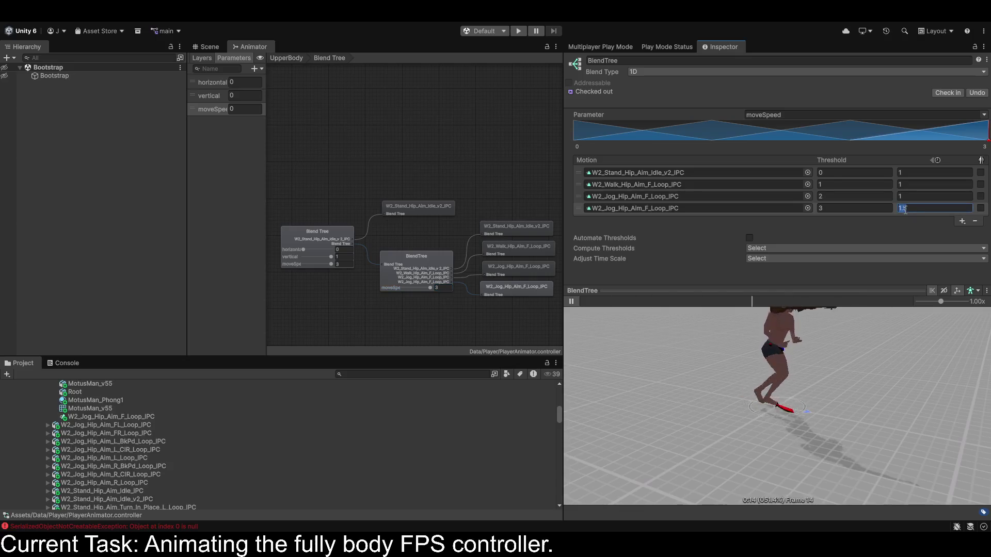
text(2)
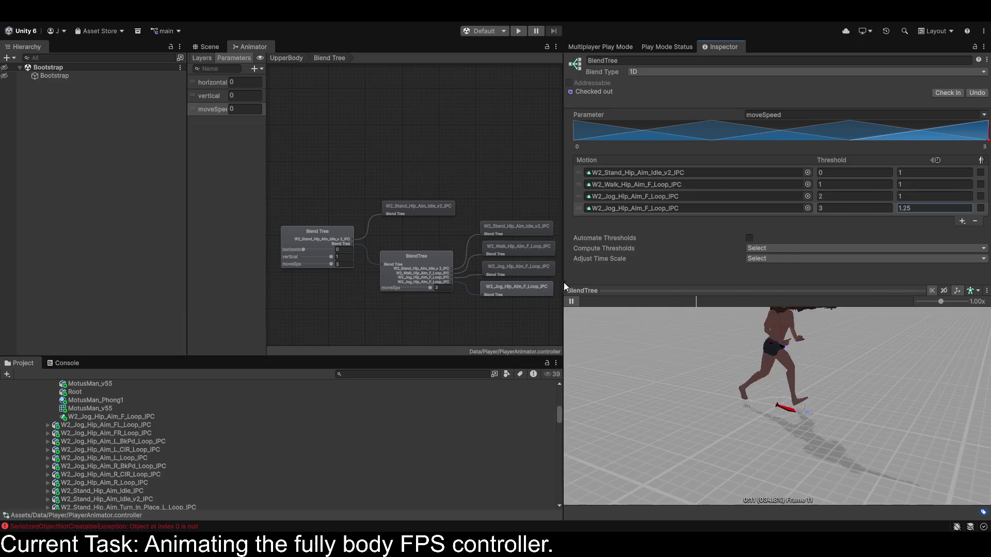
click(571, 302)
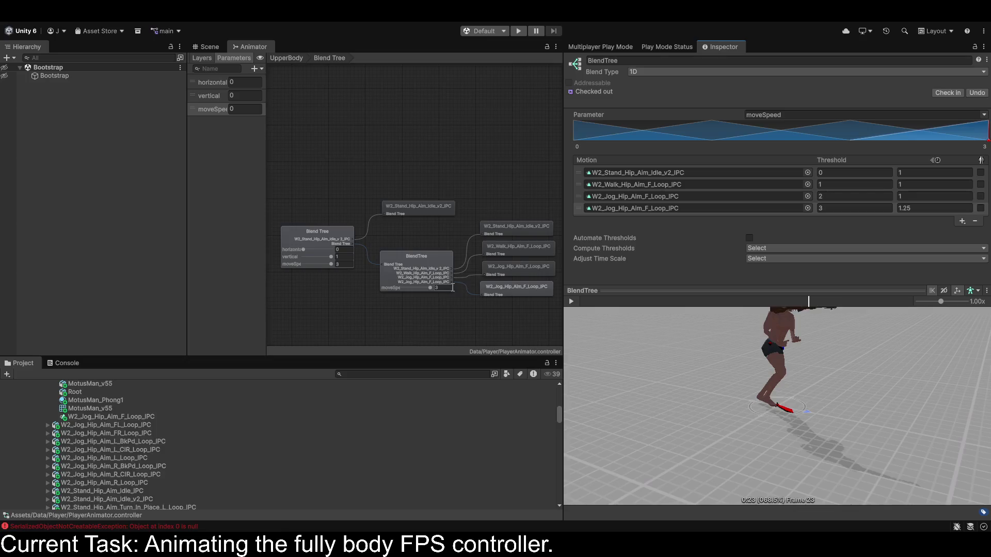
Inspect the fourth jog motion and the outer 2D tree, then reselect the inner BlendTree.
click(509, 290)
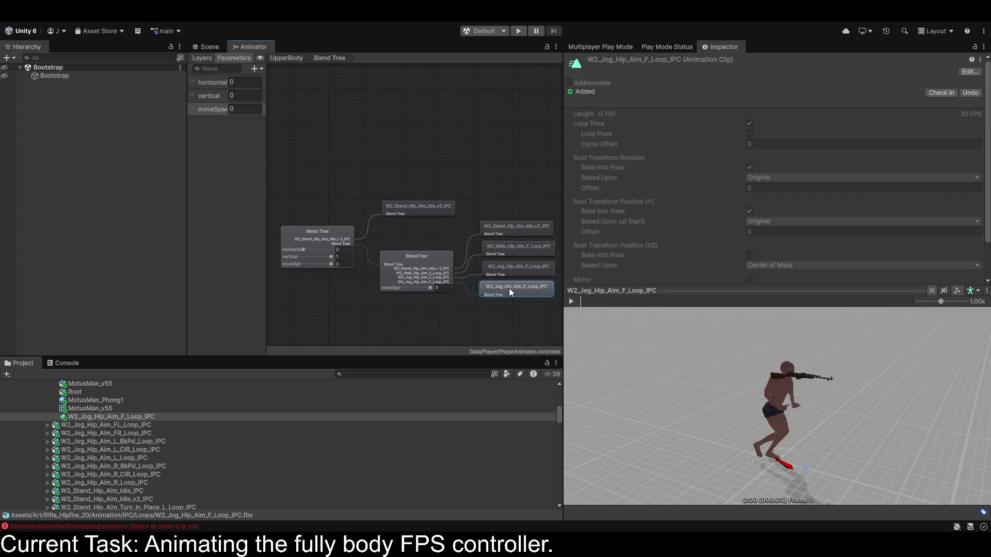
click(426, 281)
click(579, 209)
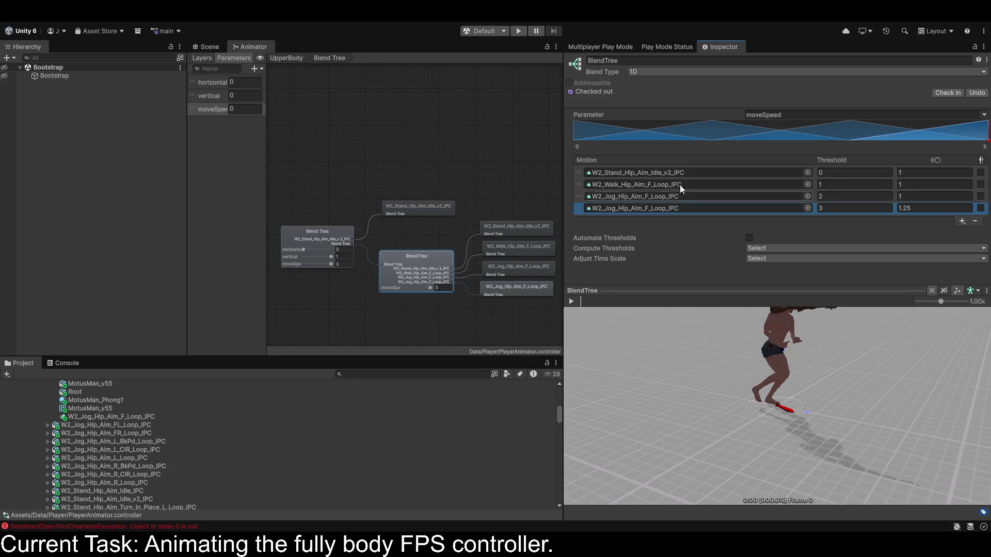
click(415, 264)
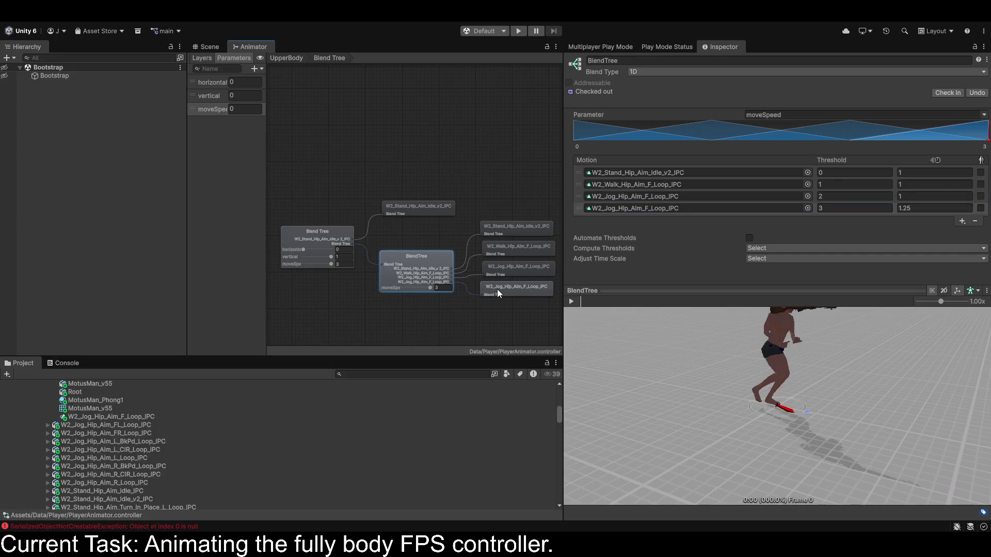
click(314, 234)
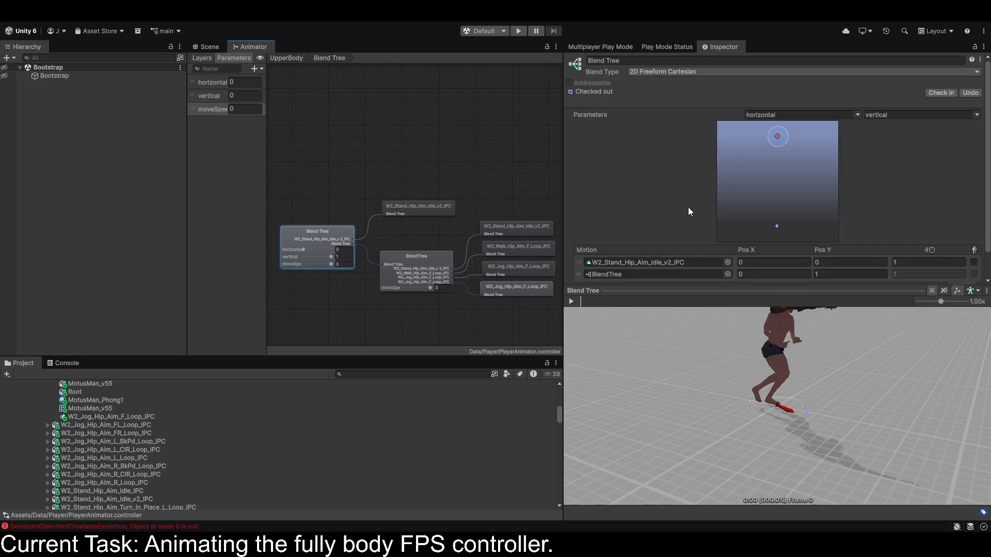
scroll(688, 206, down, 2)
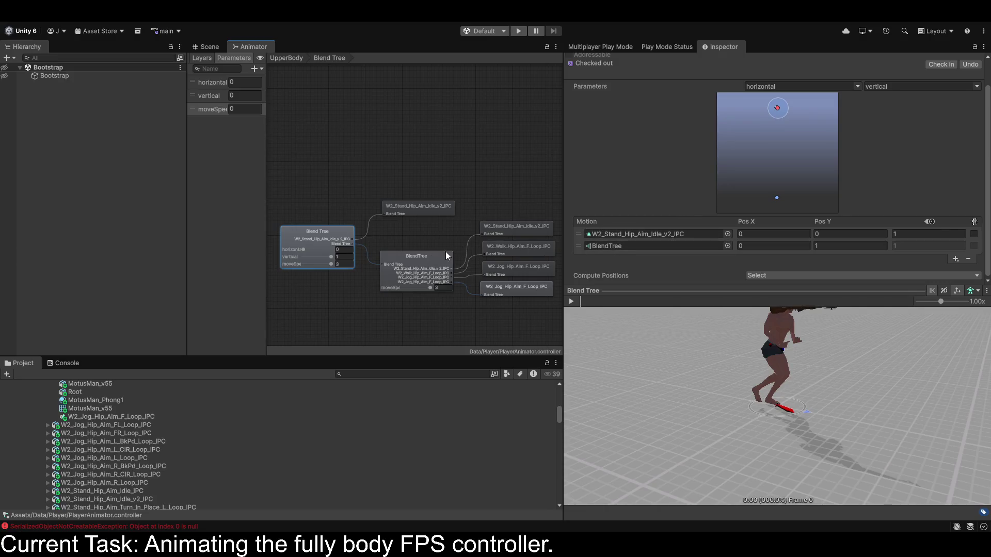
click(445, 253)
Rename the inner moveSpeed blend tree to 'Forward' and go back to the outer Blend Tree.
click(626, 60)
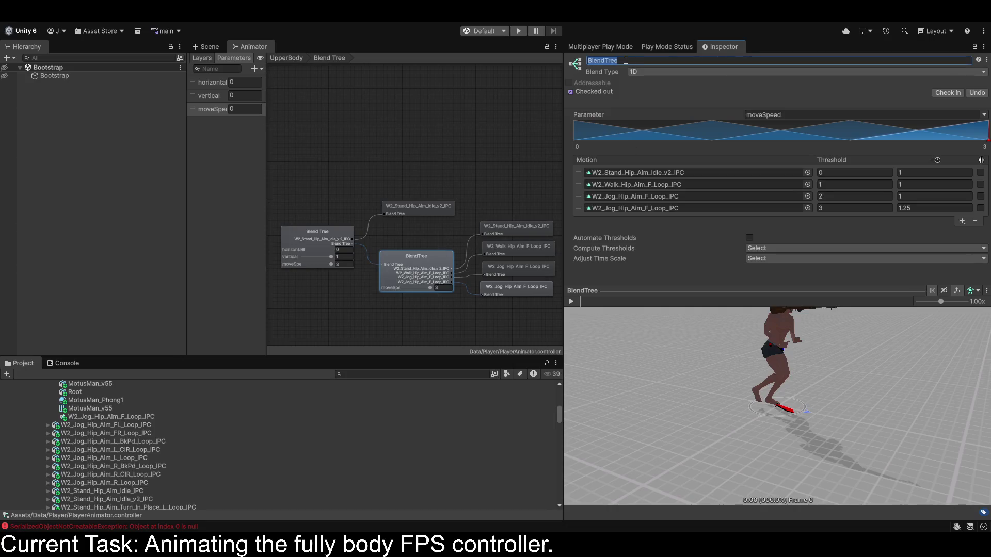
text(Forward)
key(Return)
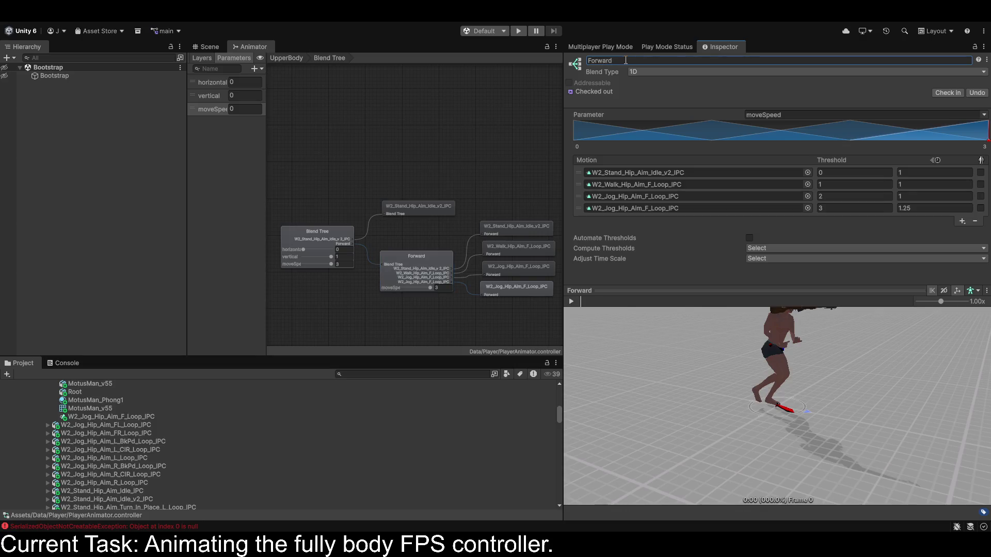
click(313, 245)
scroll(887, 168, down, 2)
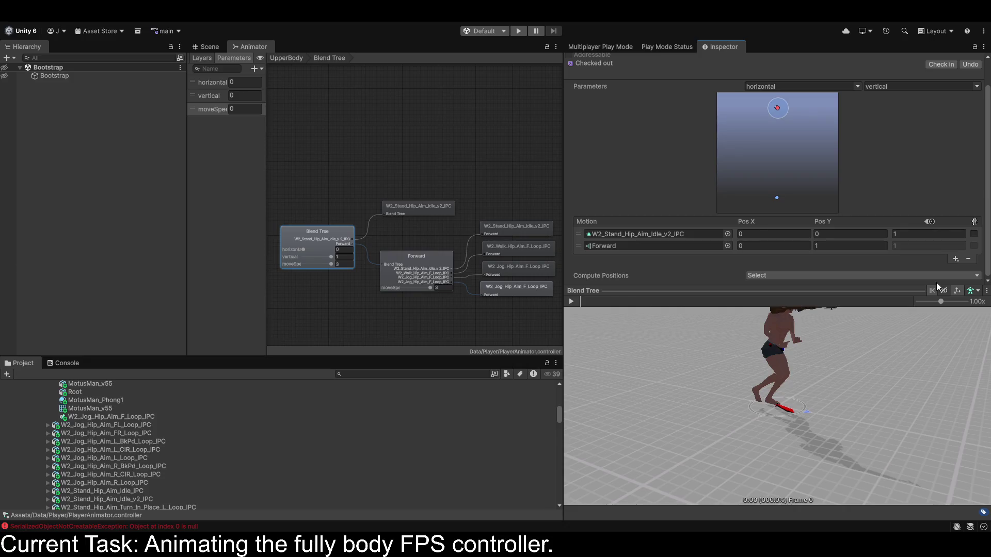
Select W2_Jog_Hip_Aim_B_Loop_IPC, play its backward jog preview, and review its import settings.
scroll(172, 436, up, 3)
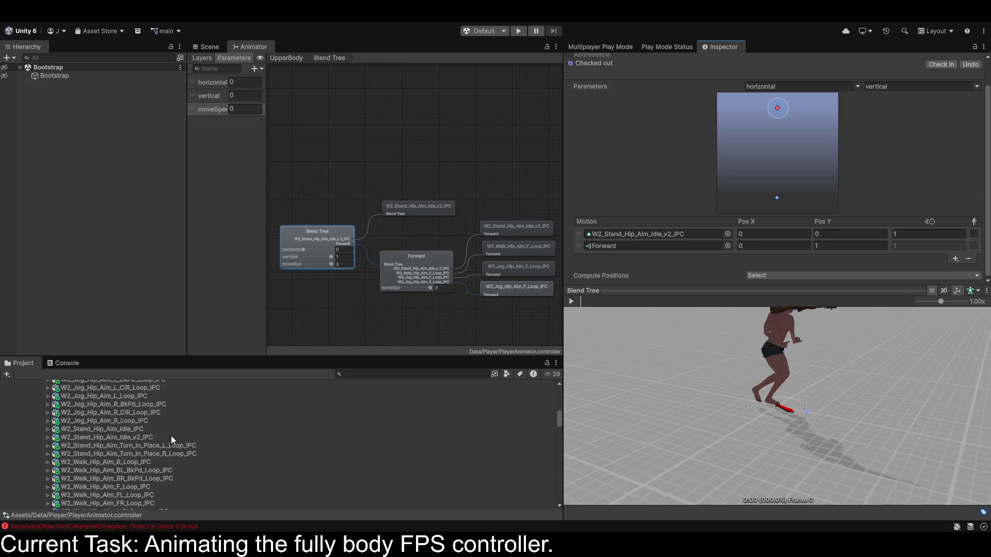
scroll(169, 437, up, 3)
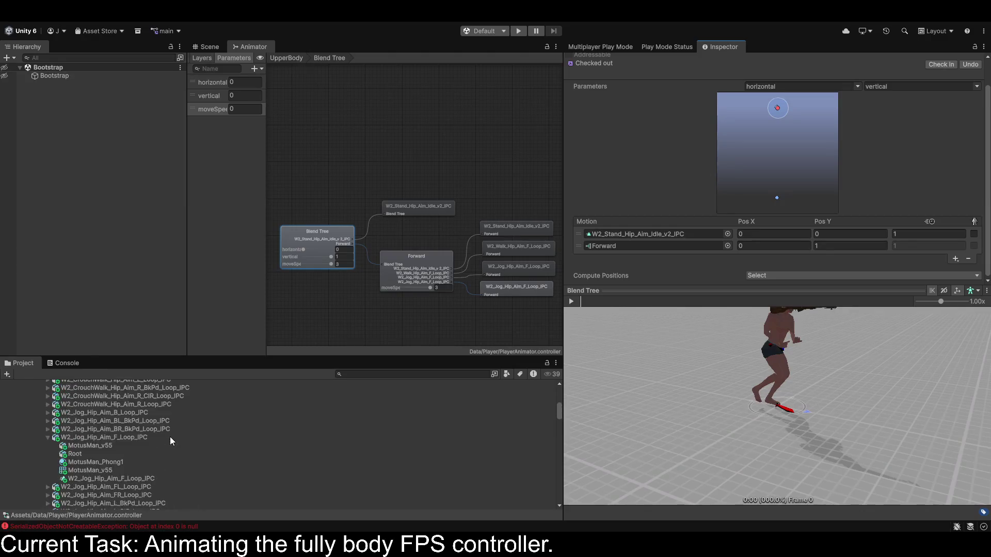
scroll(169, 437, up, 3)
click(141, 446)
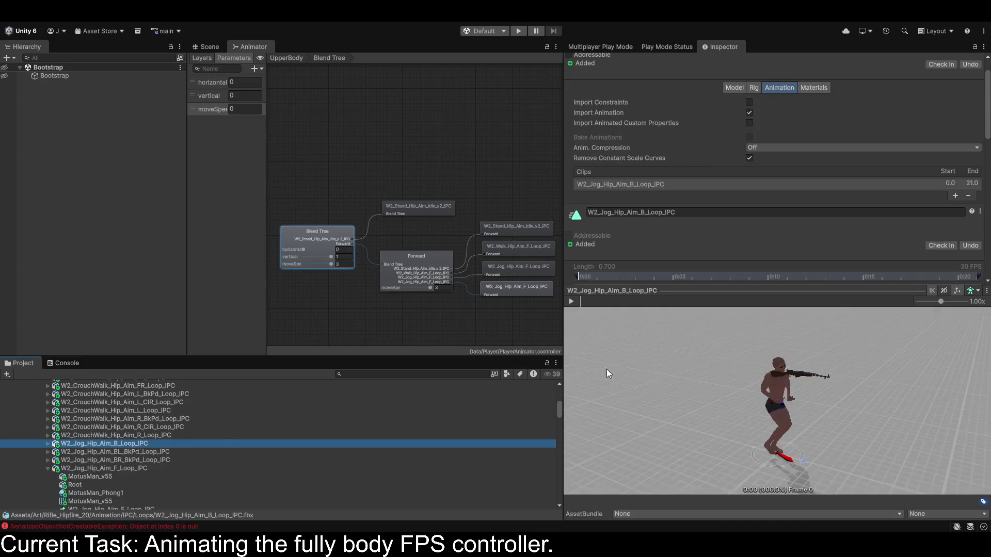
click(571, 300)
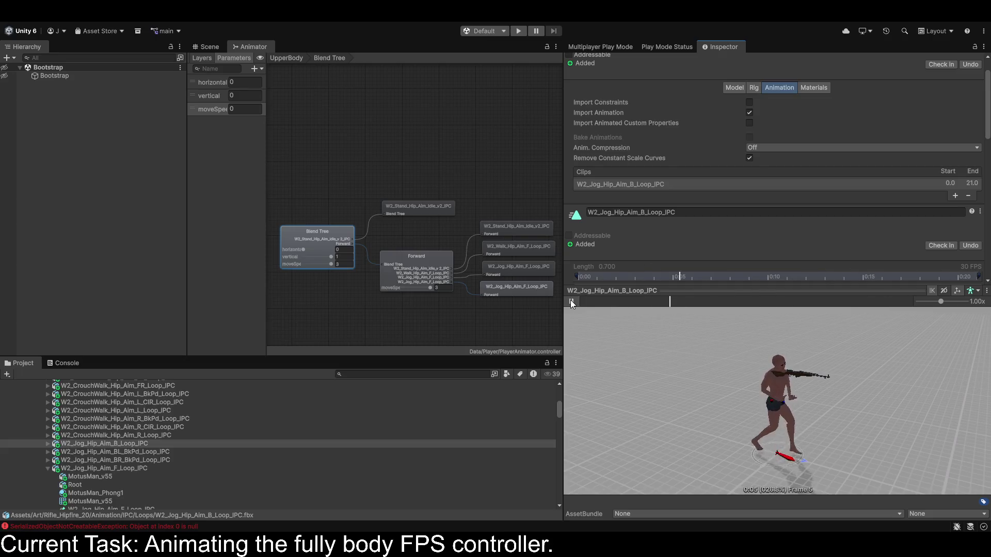
scroll(779, 217, down, 5)
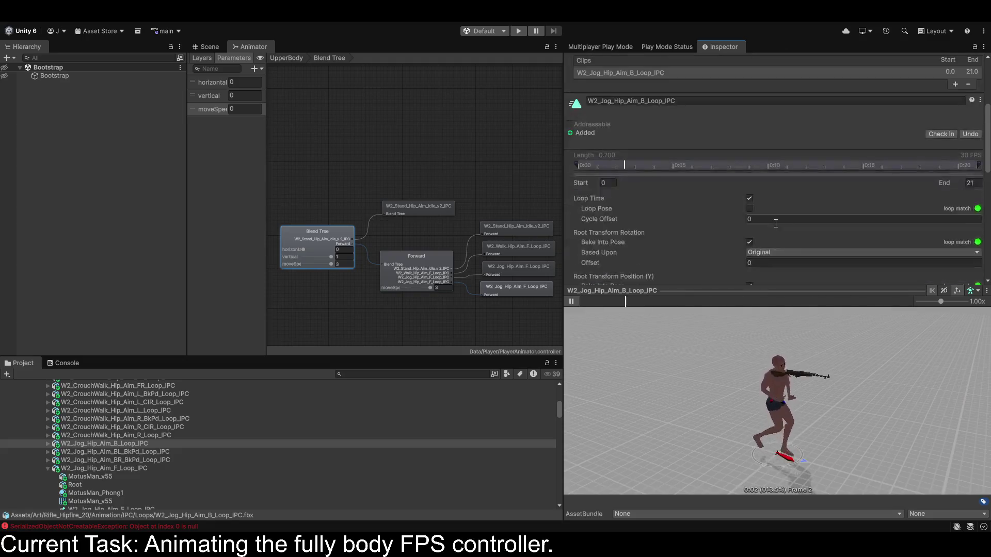
scroll(772, 228, down, 10)
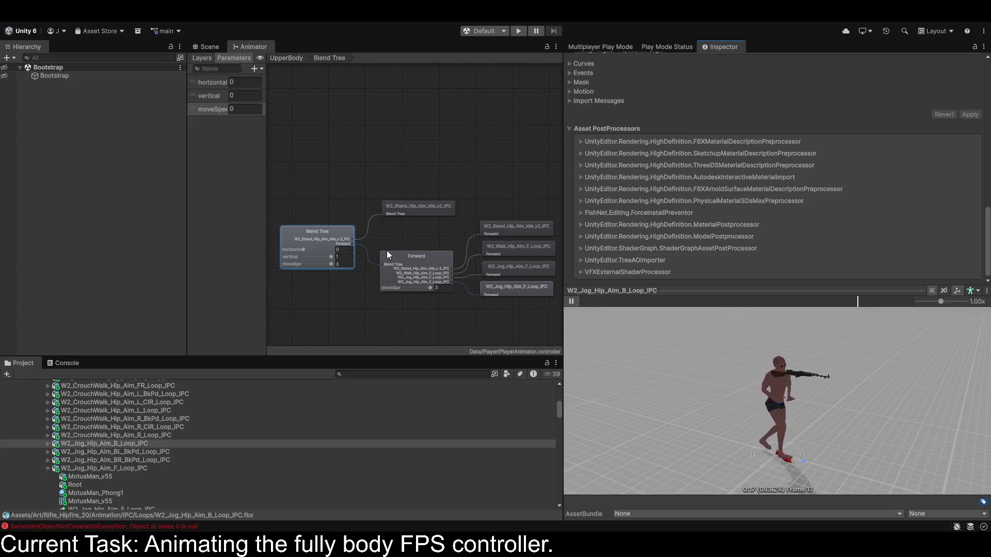
Add a new nested Blend Tree as the outer 2D tree's third motion, placed at -0.5, 0.5.
click(325, 237)
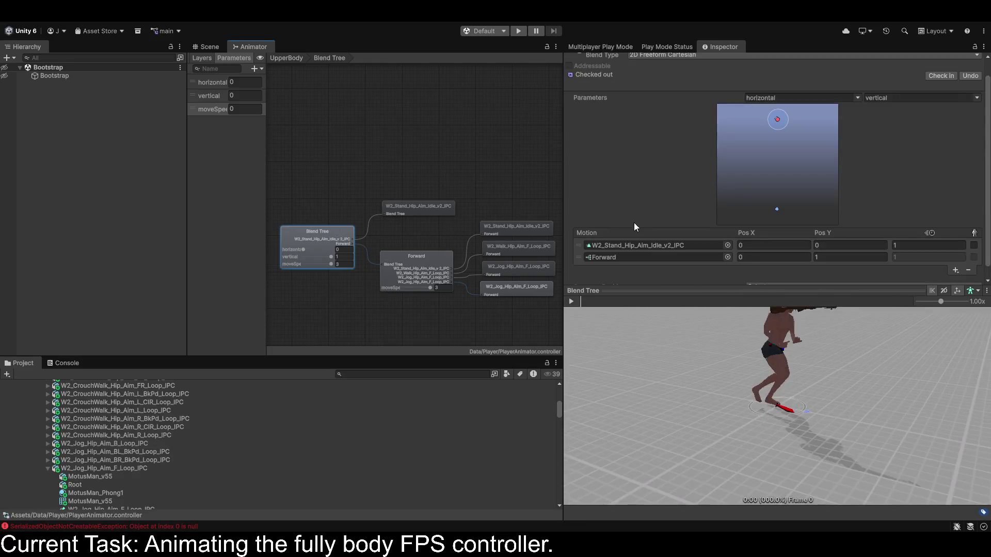
scroll(635, 227, down, 1)
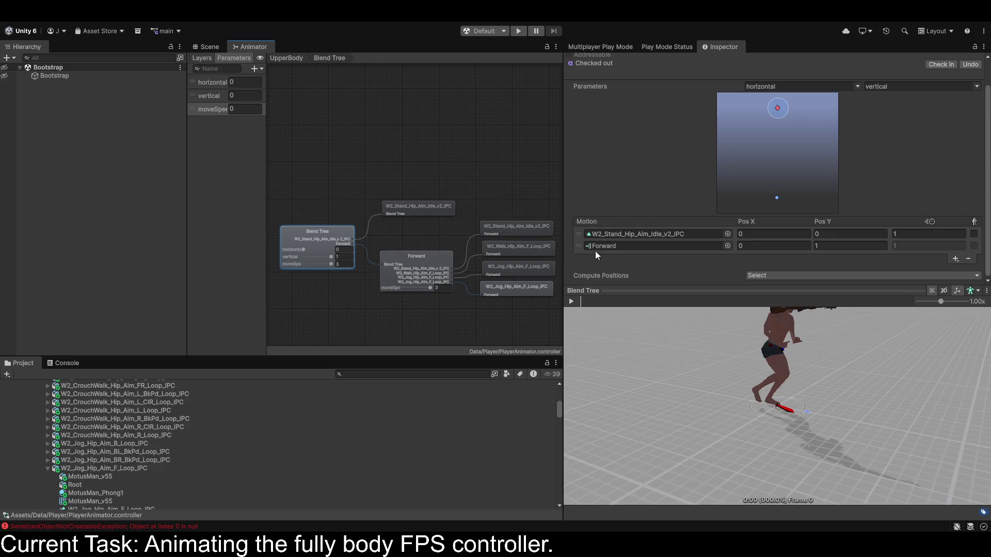
click(576, 247)
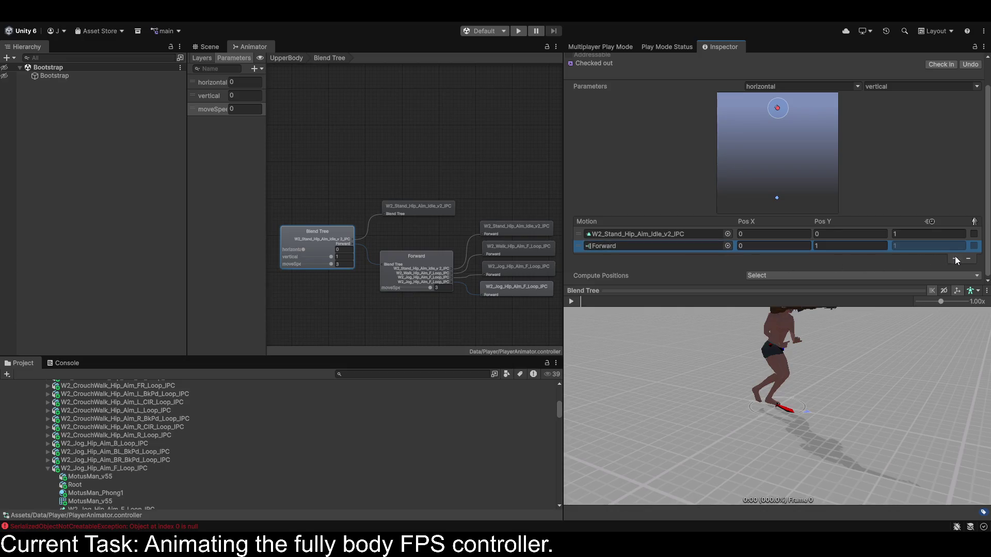
click(931, 281)
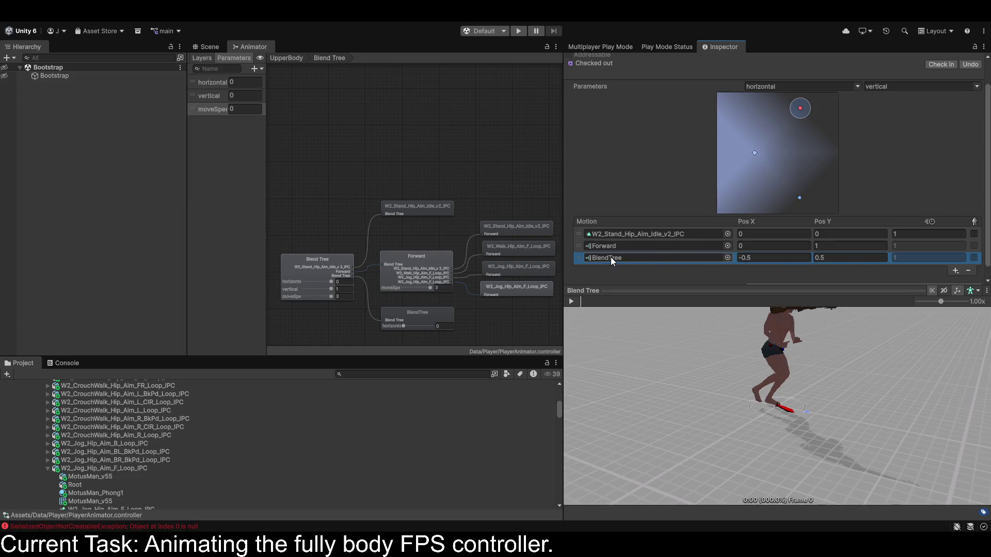
Rename the new child blend tree to 'Back'.
click(421, 315)
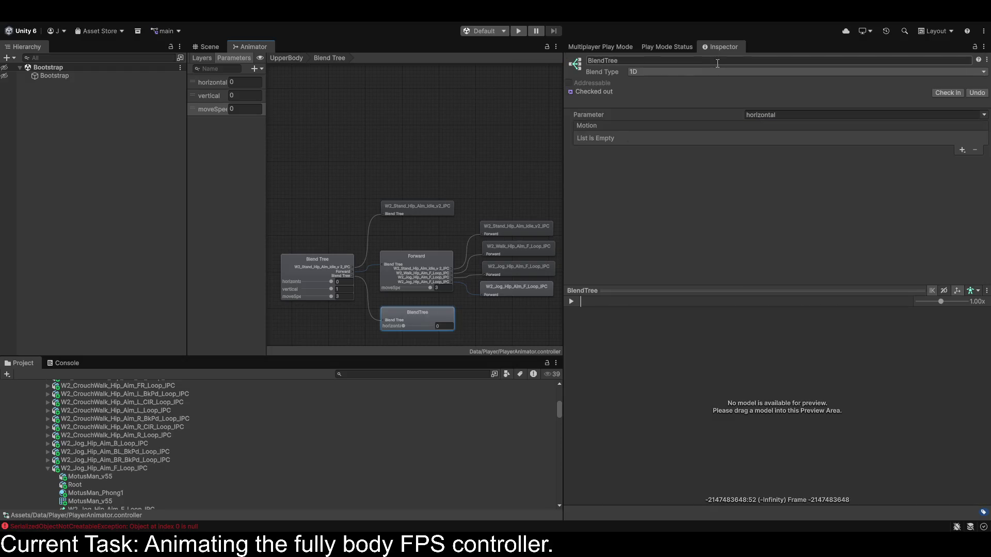
click(619, 61)
text(Back)
key(Return)
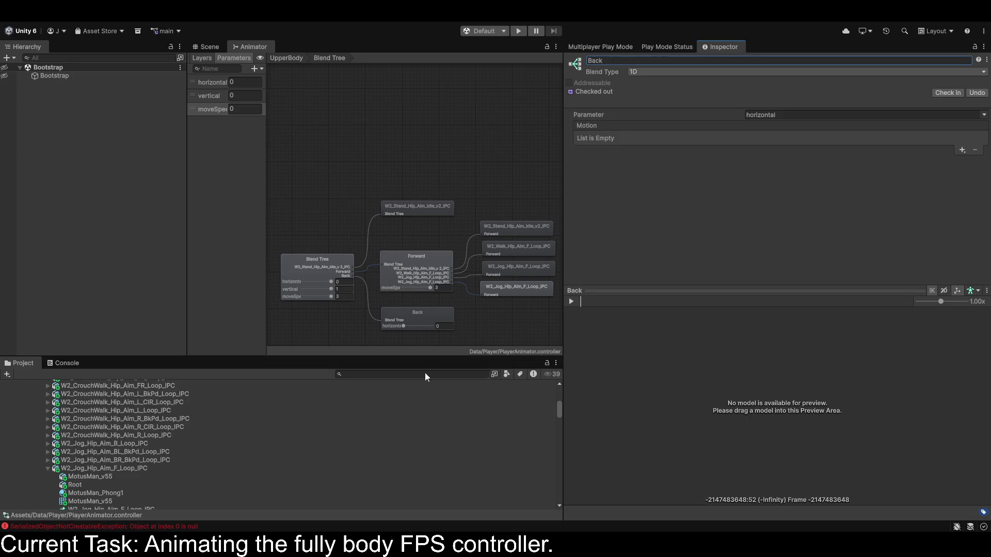
click(419, 318)
click(337, 266)
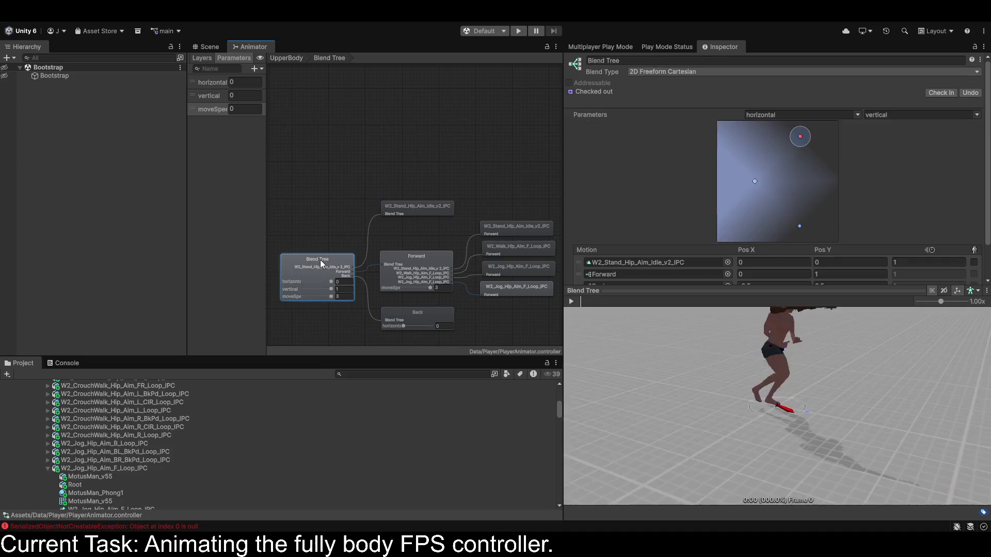
click(418, 313)
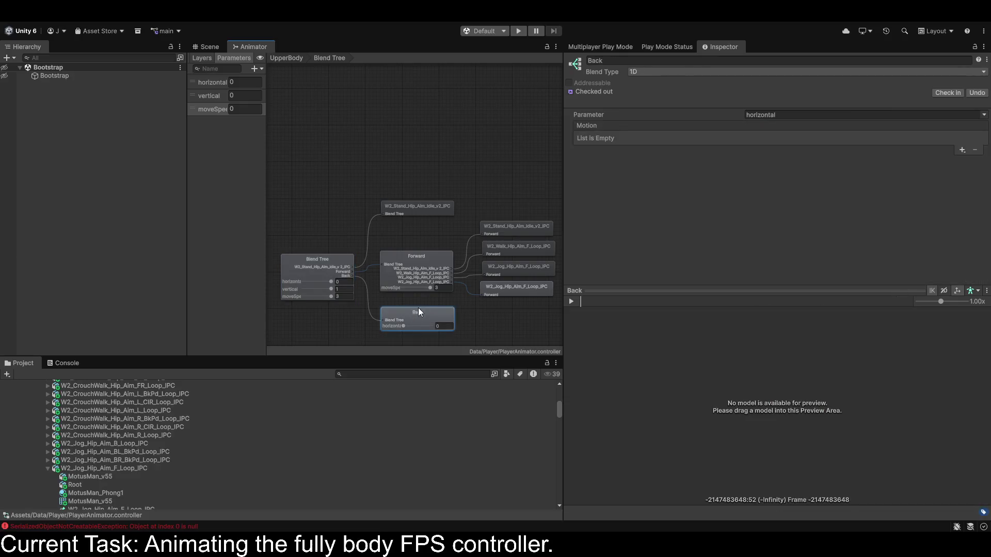
Set Back's parameter to moveSpeed and add three empty motion slots.
click(984, 114)
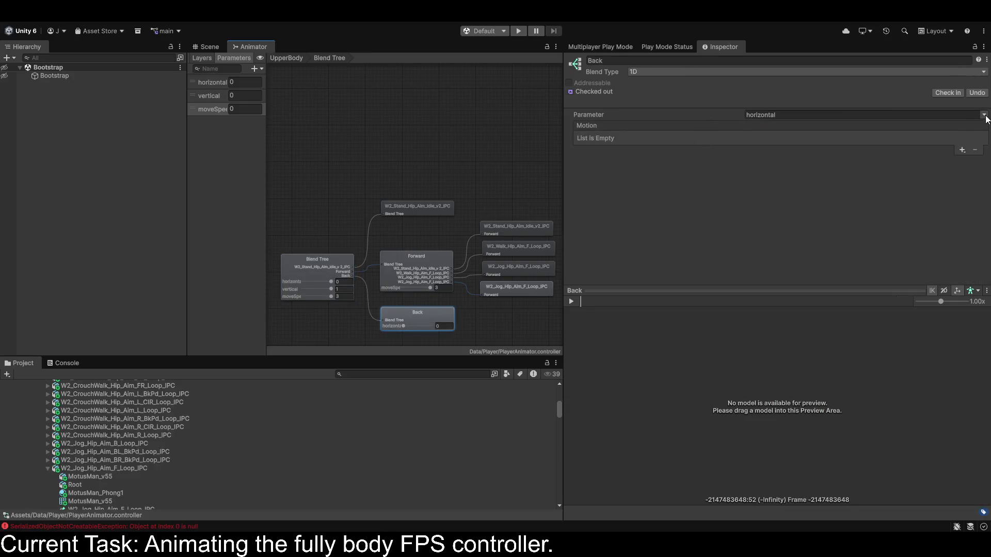
click(950, 148)
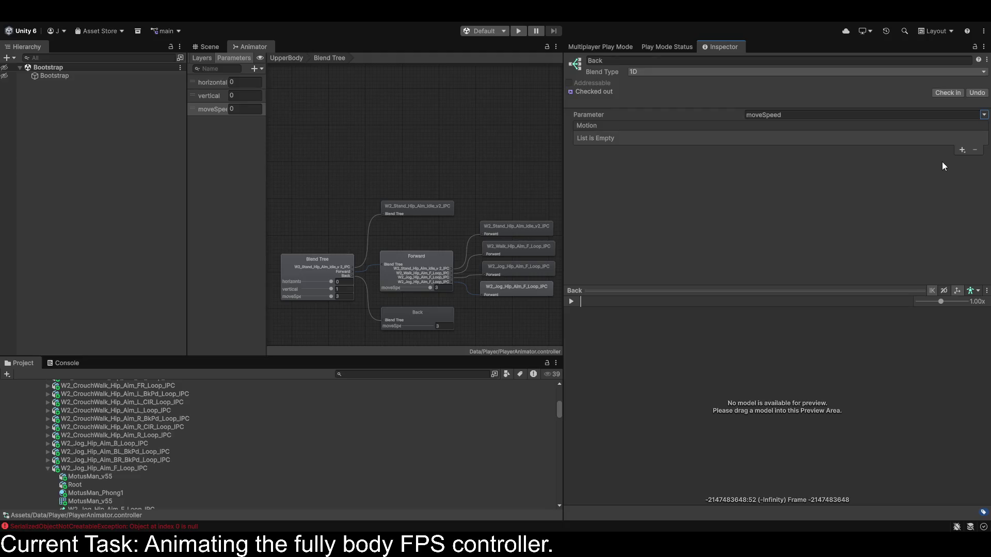
click(962, 150)
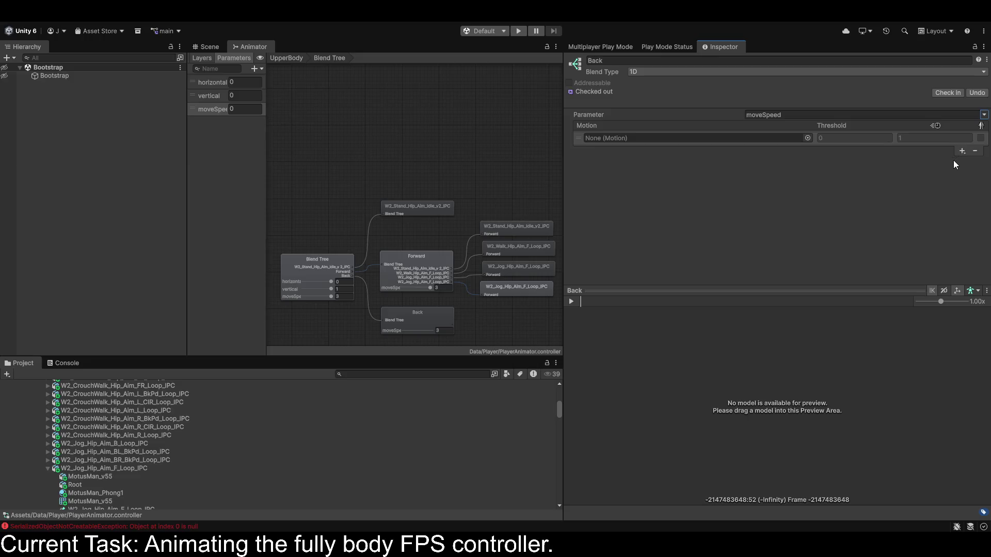
click(962, 161)
click(961, 197)
click(949, 205)
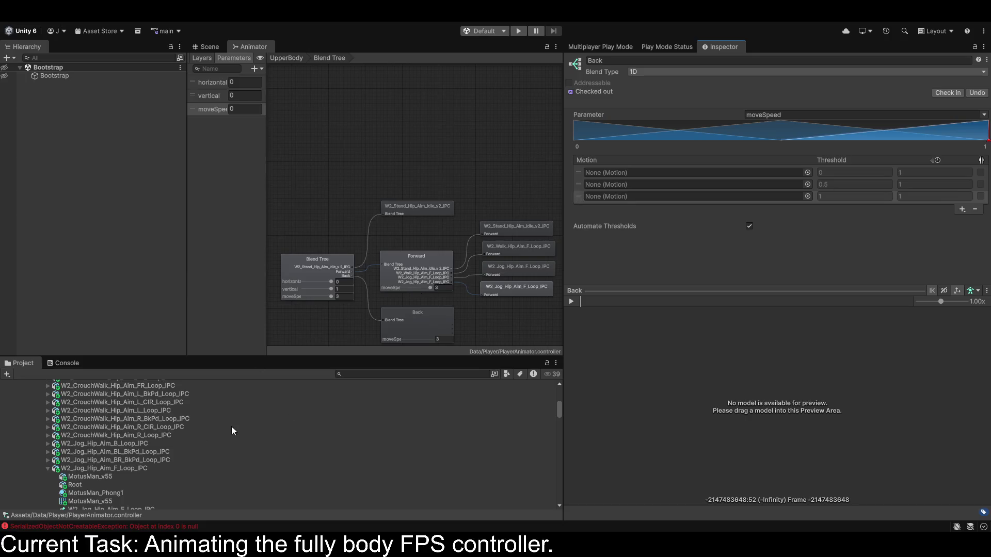
scroll(116, 442, down, 10)
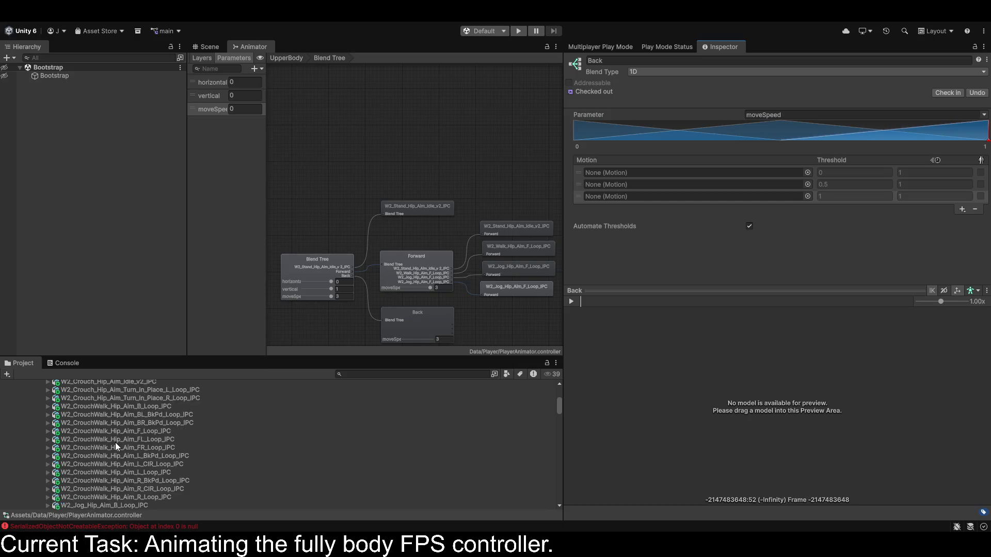
scroll(115, 442, up, 5)
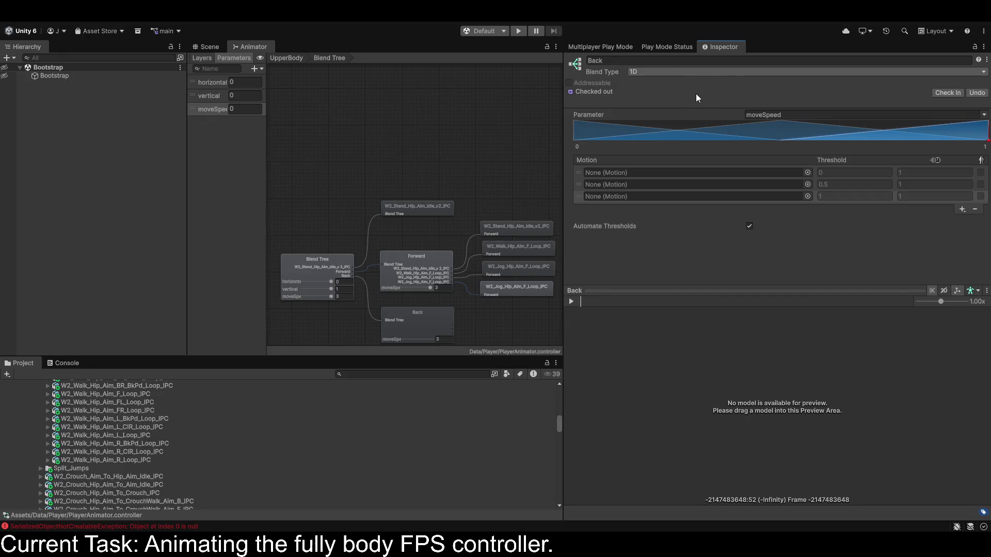
Make Back a 2D Simple Directional blend and move the third motion's point to 0.65, -0.11.
key(Down)
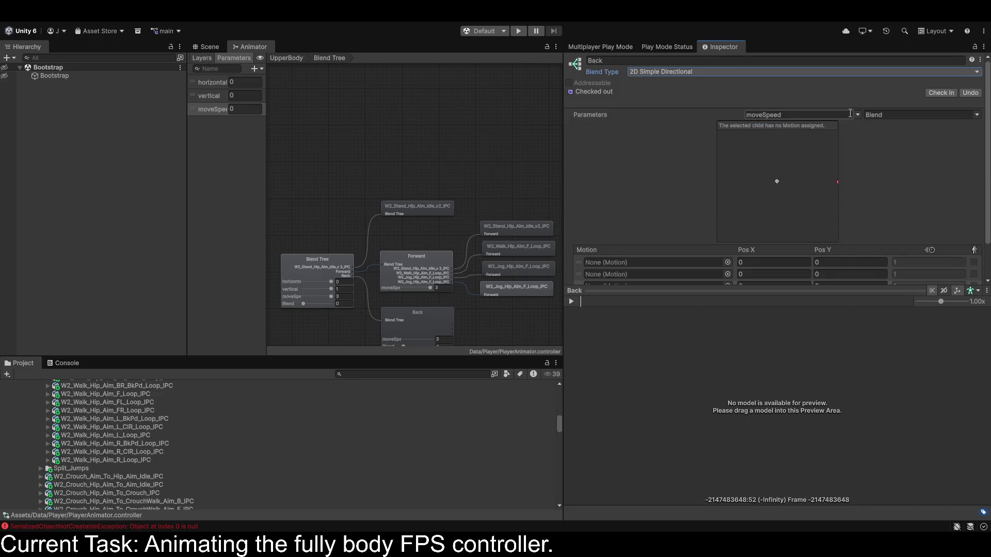
scroll(797, 199, down, 2)
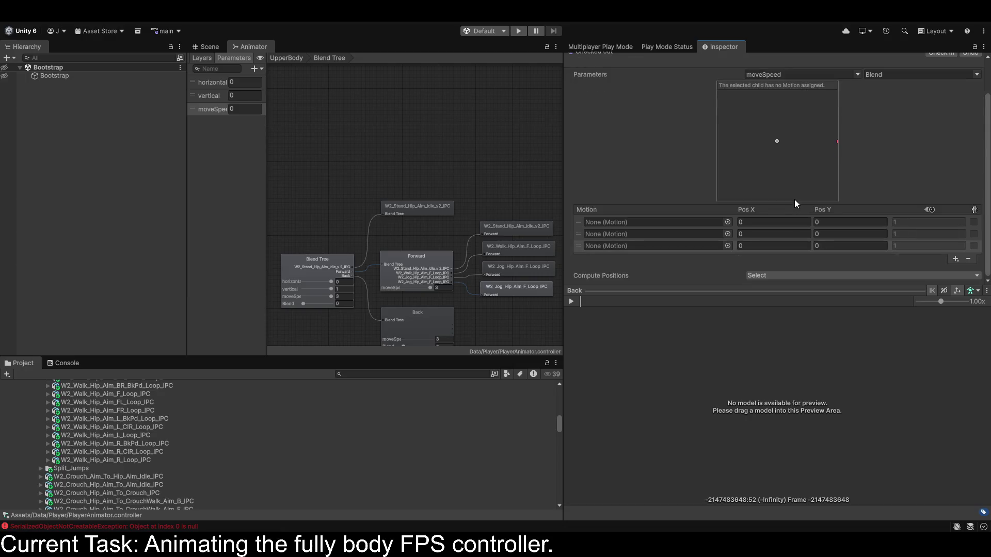
scroll(794, 199, up, 2)
mouse_move(777, 181)
mouse_down()
mouse_move(773, 207)
mouse_move(815, 189)
mouse_up()
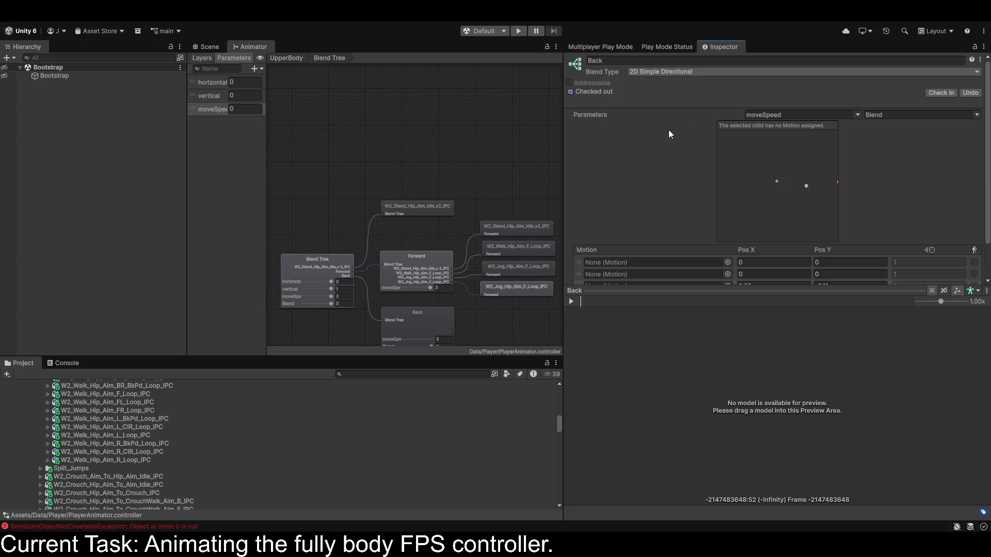
Switch Back to a 2D Freeform blend type and reselect the parent Blend Tree node.
click(674, 109)
scroll(795, 191, down, 2)
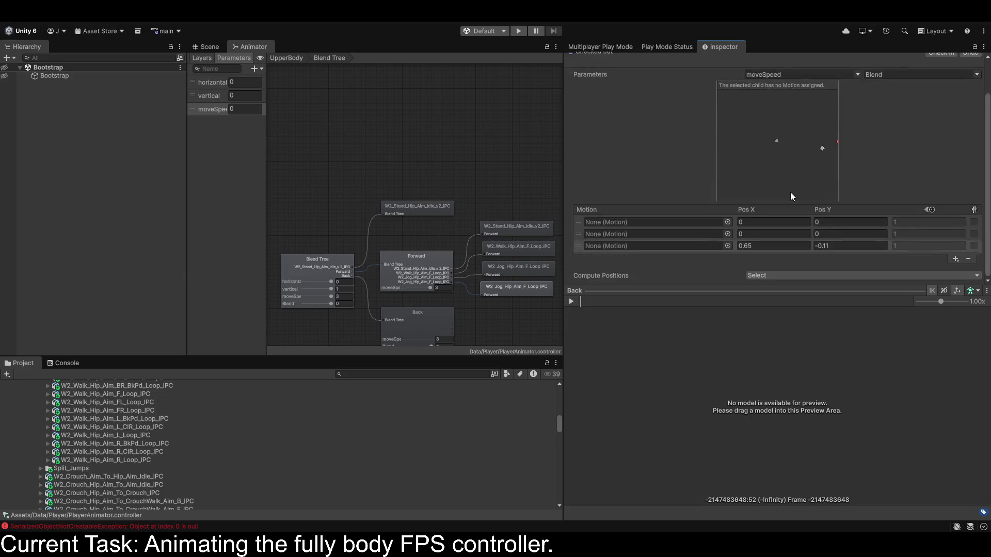
scroll(753, 207, up, 2)
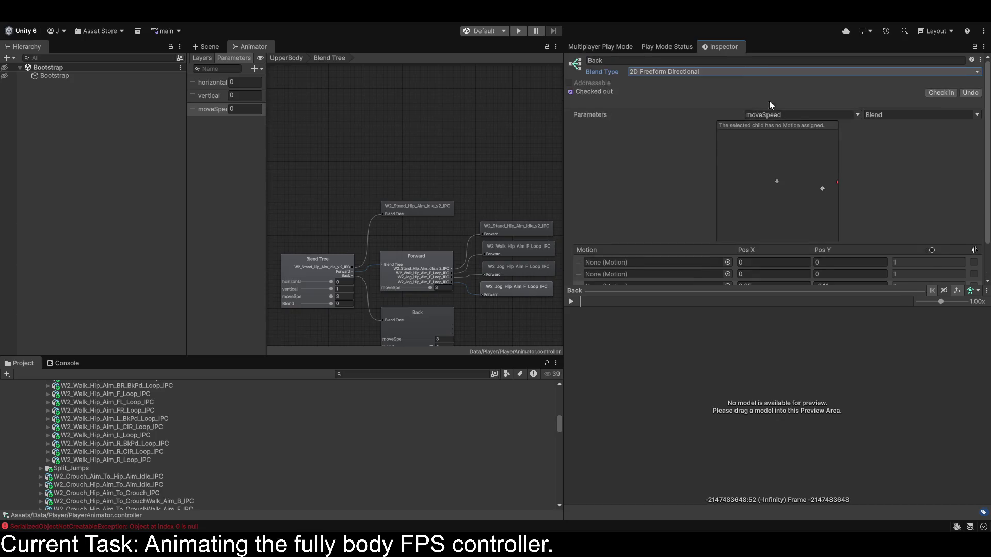
scroll(938, 218, down, 2)
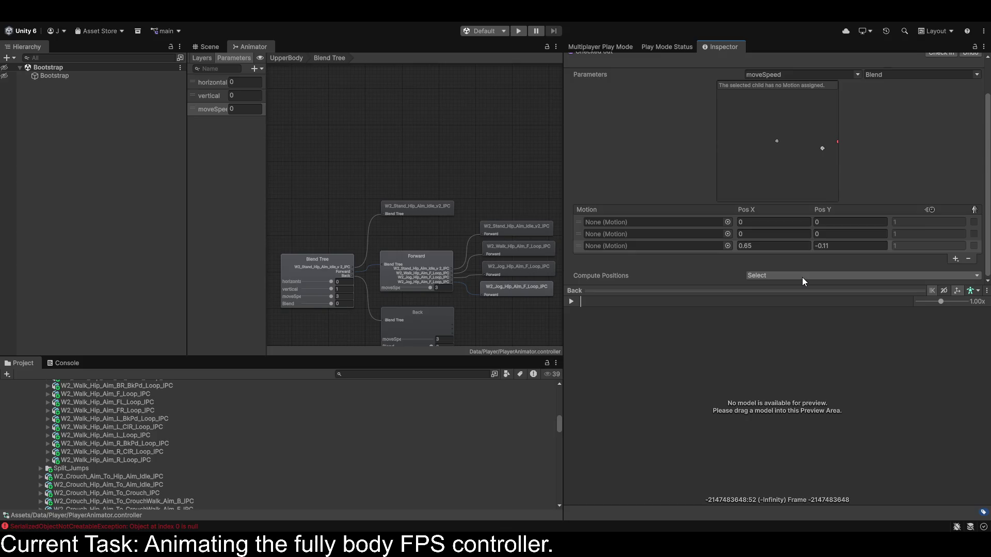
scroll(677, 124, up, 2)
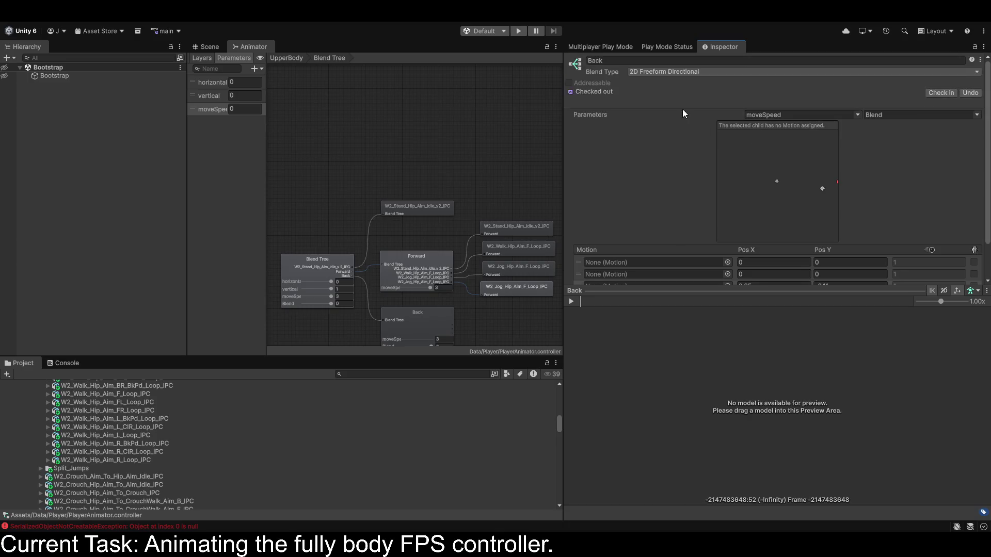
scroll(685, 120, down, 2)
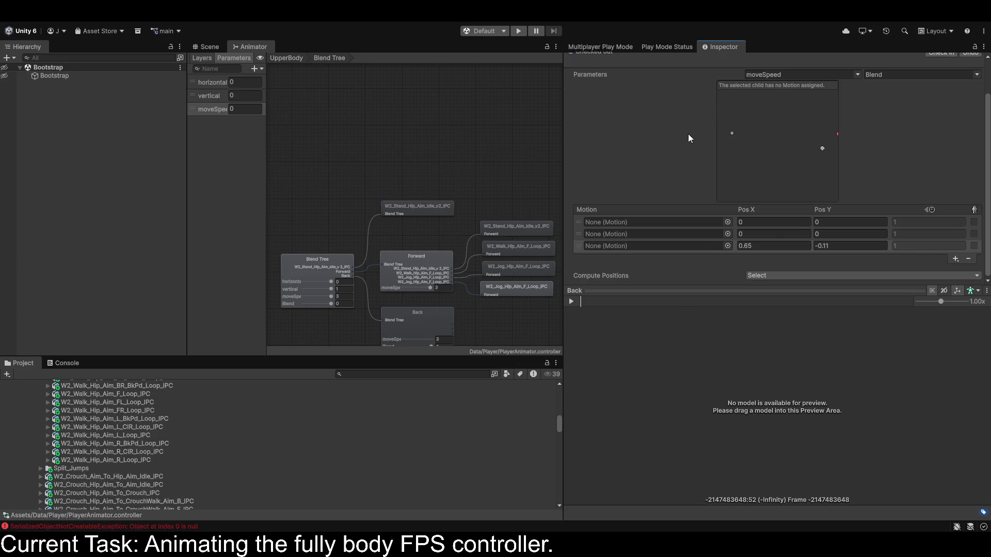
scroll(688, 134, up, 2)
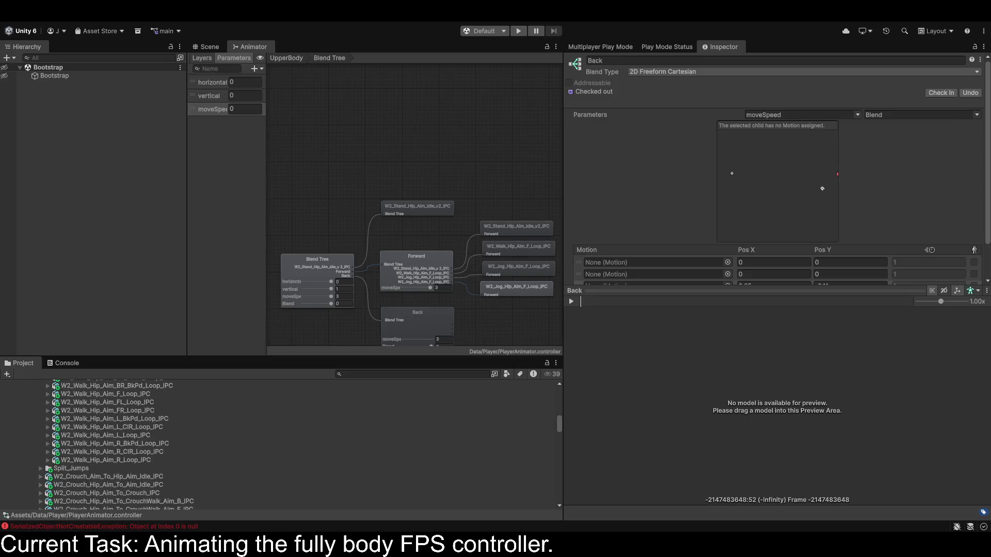
scroll(420, 254, down, 1)
drag(419, 254, 420, 208)
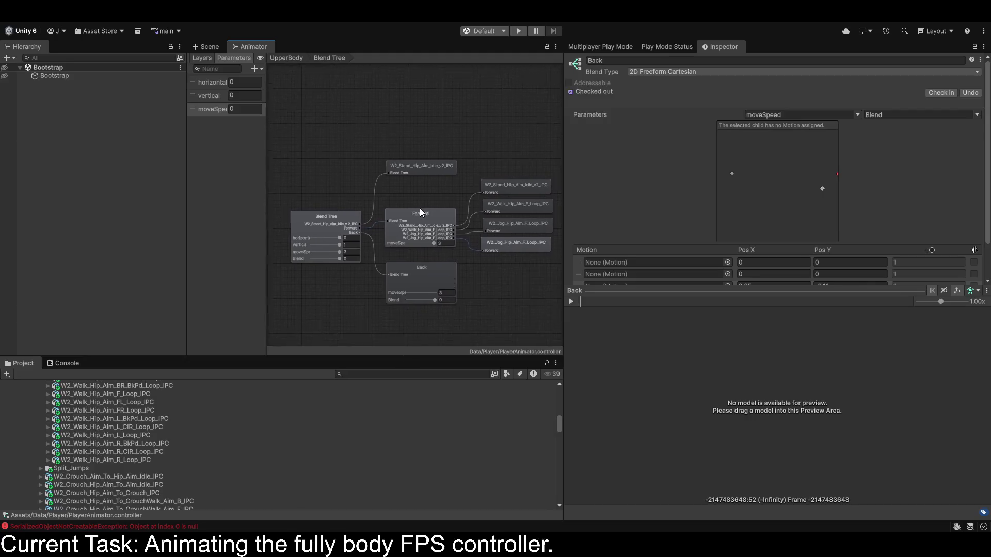
click(331, 226)
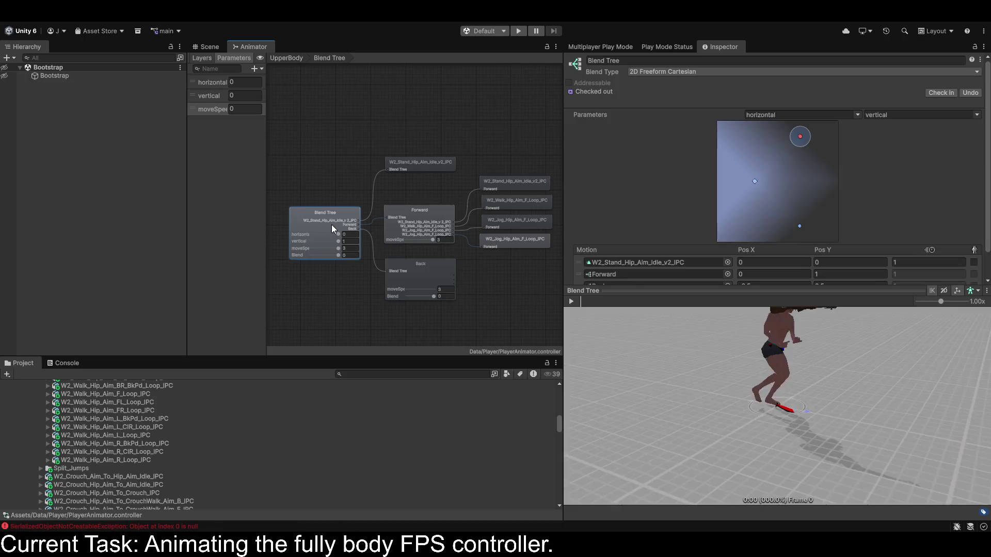
Show the Animator's layer list and switch from Base Layer to the UpperBody layer.
click(203, 57)
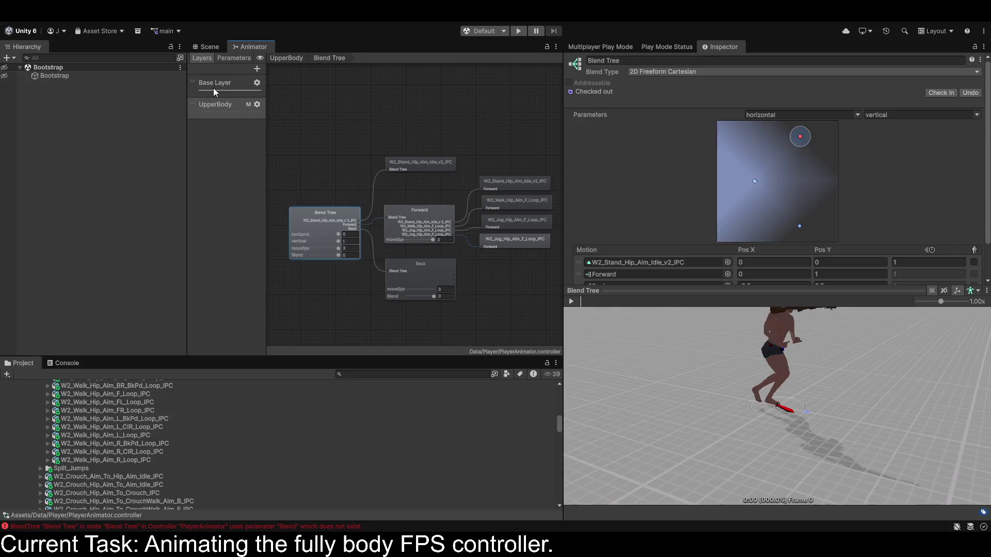
click(214, 91)
click(218, 104)
click(218, 94)
click(217, 117)
click(216, 89)
click(214, 109)
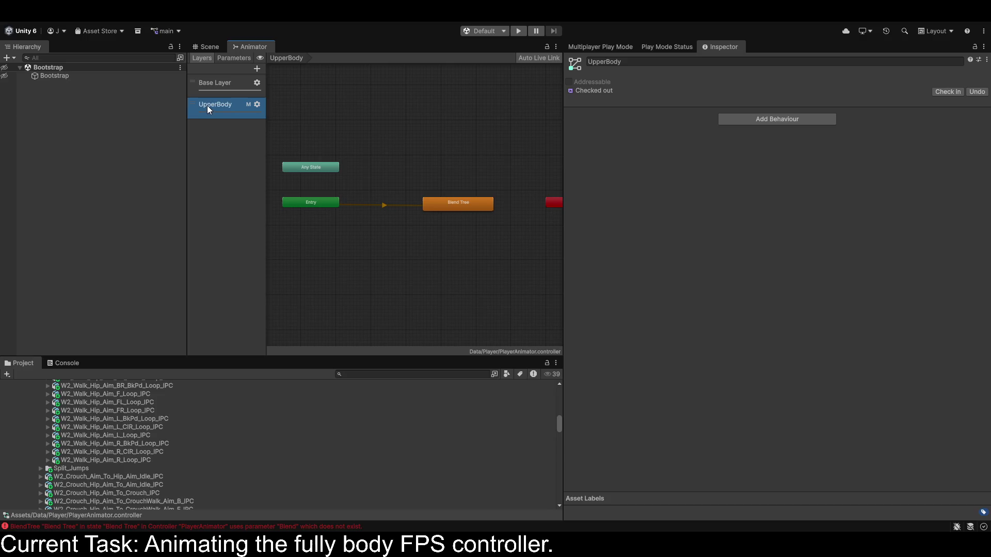
Open the UpperBody Blend Tree and select the Back child node.
double_click(461, 205)
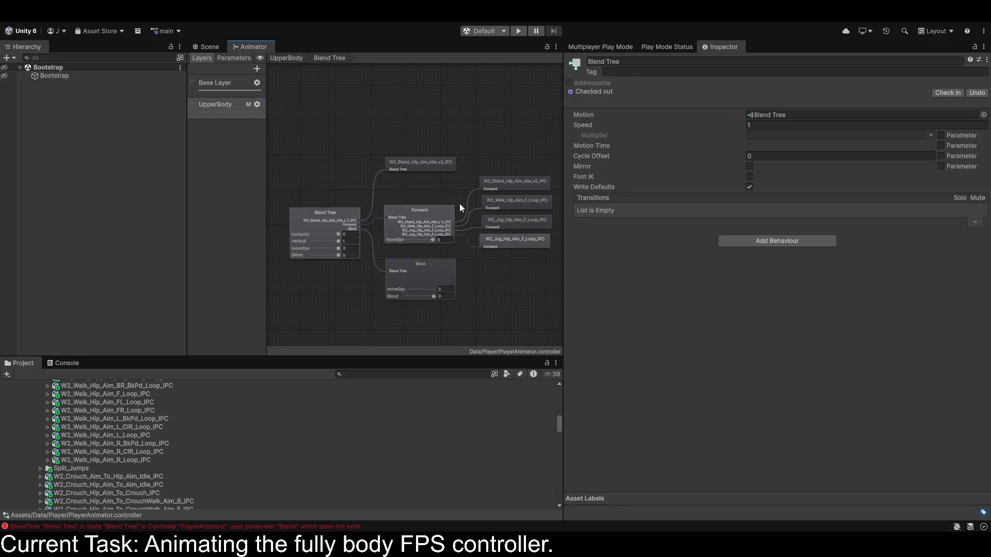
click(320, 220)
click(409, 271)
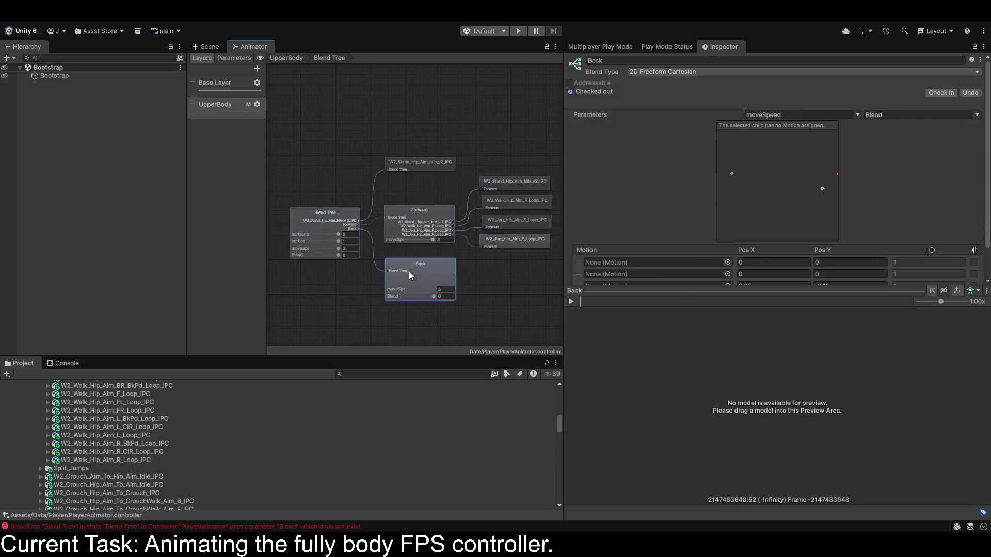
scroll(748, 201, down, 2)
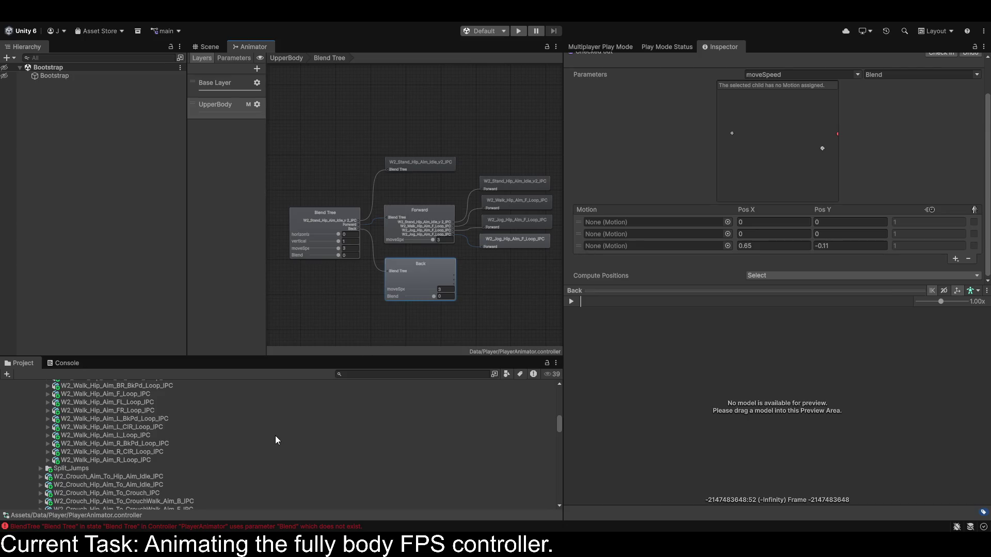
scroll(116, 426, up, 2)
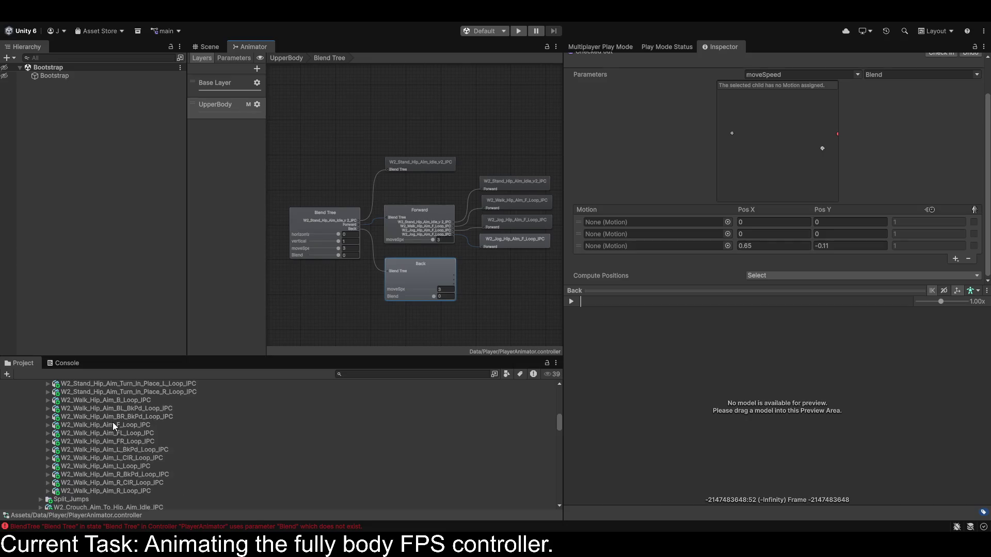
Switch the Back blend tree's Blend Type to 1D.
click(46, 401)
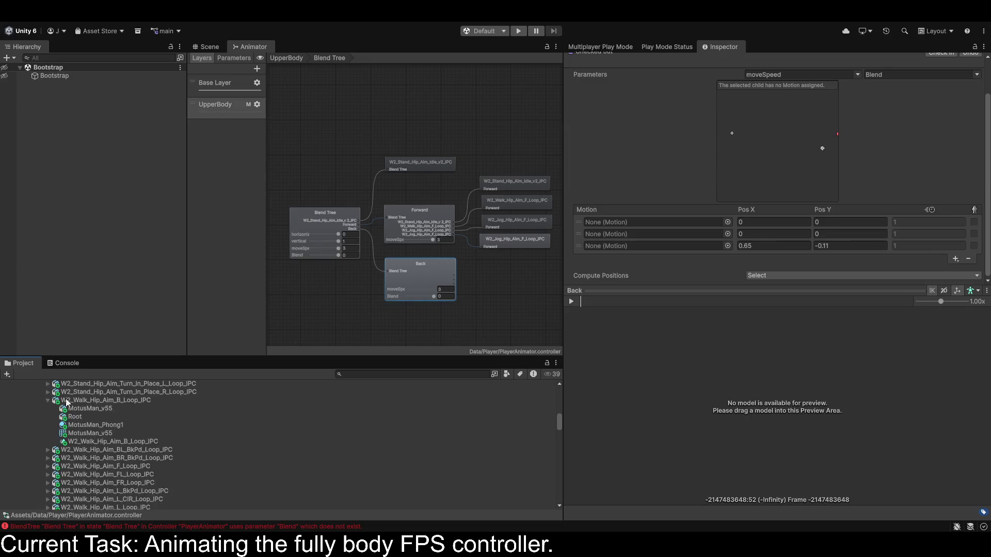
scroll(96, 444, up, 1)
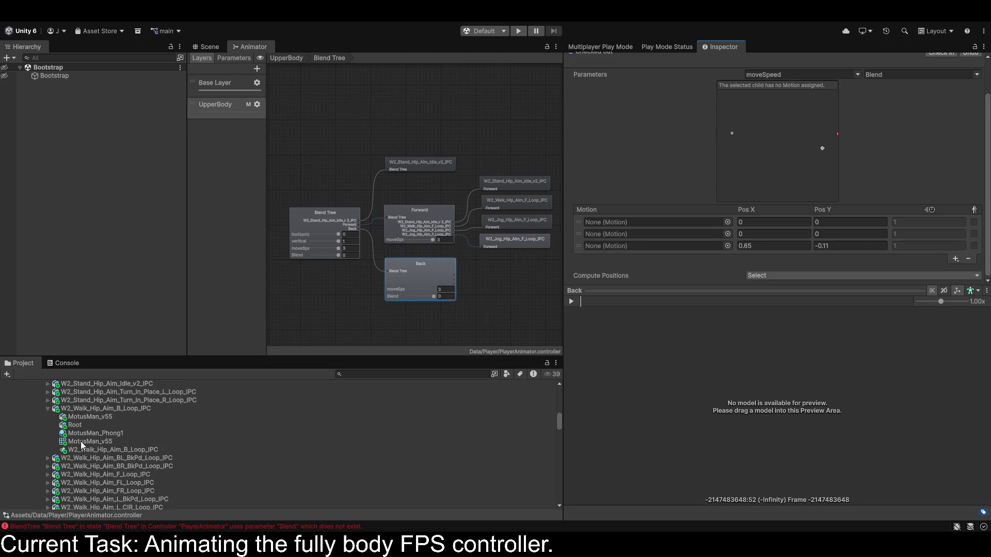
scroll(810, 133, up, 2)
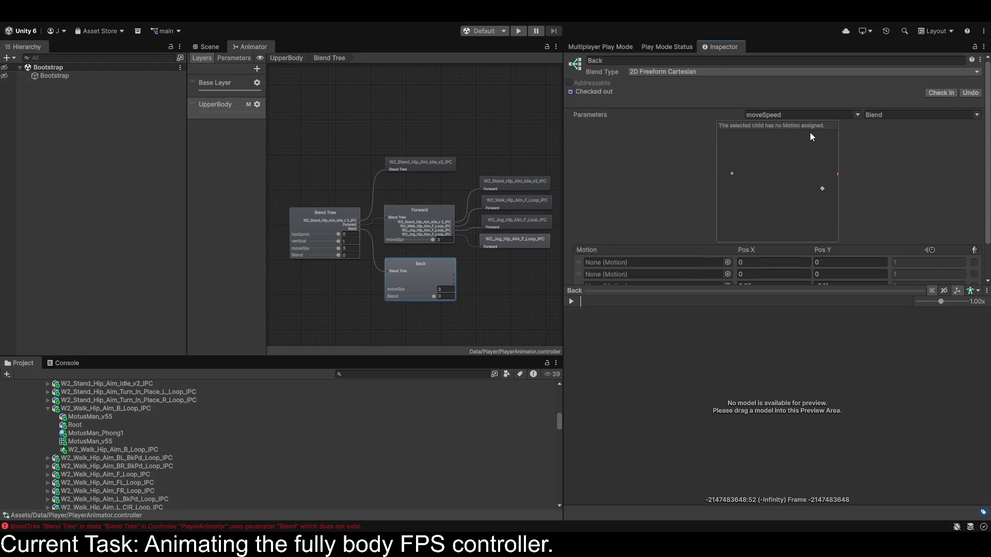
click(666, 72)
click(665, 82)
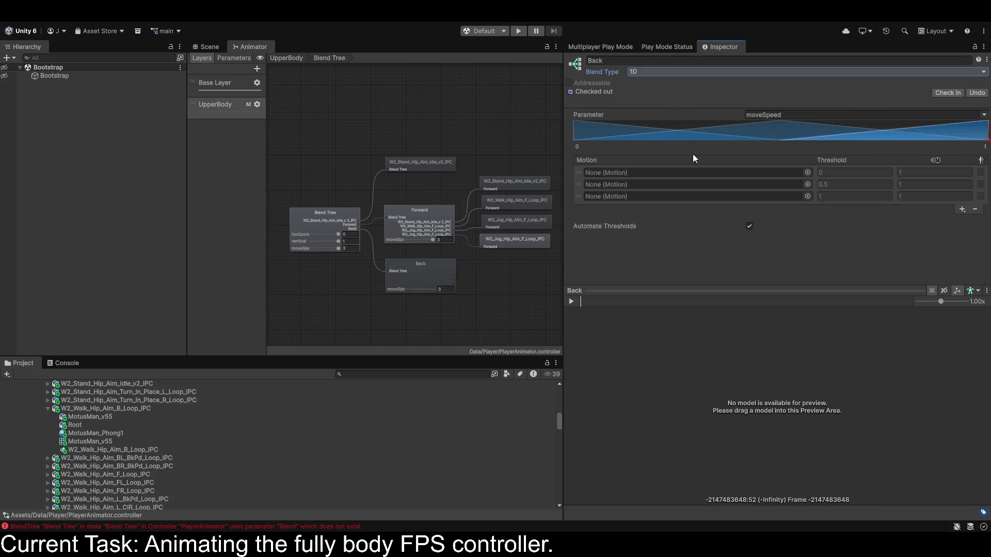
scroll(93, 420, down, 2)
scroll(101, 419, up, 2)
Put W2_Walk_Hip_Aim_B_Loop_IPC in the second slot and set manual thresholds 1 and 2.
mouse_move(122, 448)
mouse_down()
mouse_move(661, 227)
mouse_move(659, 184)
mouse_up()
click(749, 226)
click(835, 184)
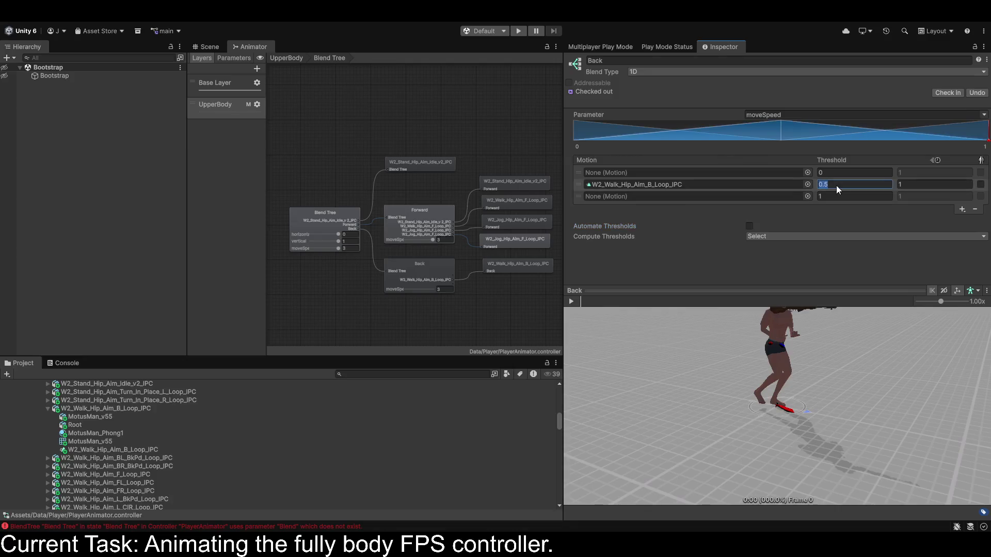
text(1)
click(835, 197)
text(2)
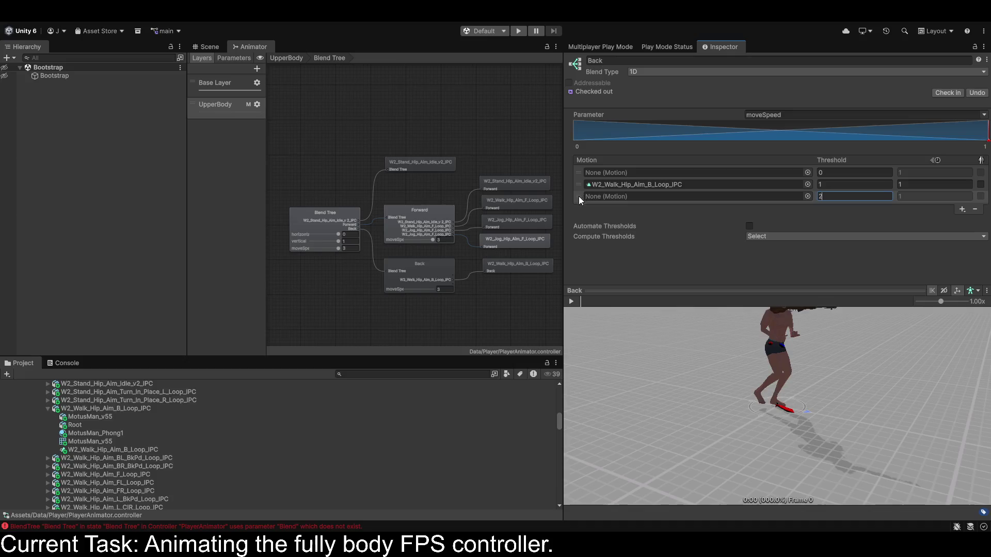
Place the W2_Jog_Hip_Aim_B_Loop_IPC clip in Back's third motion slot.
scroll(151, 463, up, 5)
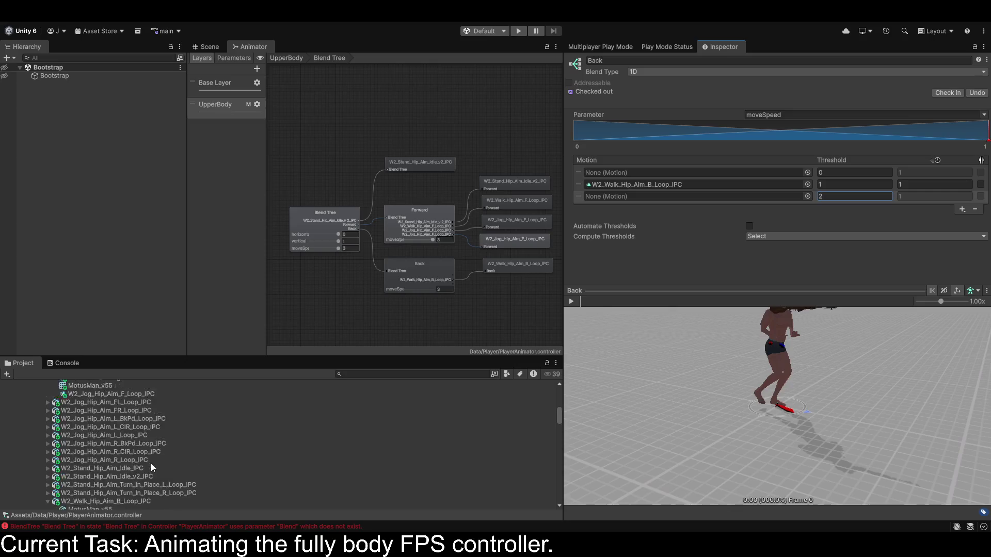
scroll(139, 457, up, 3)
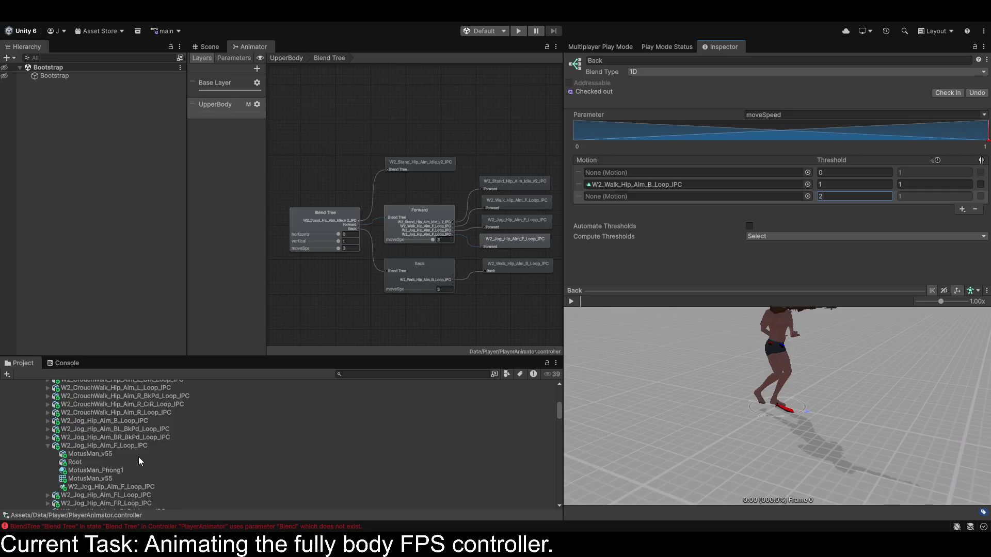
click(53, 452)
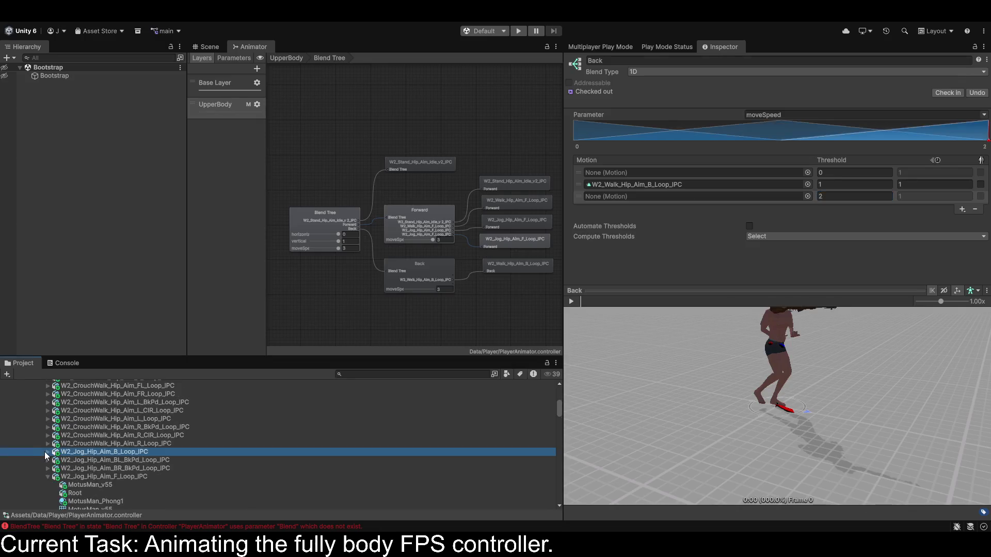
click(46, 451)
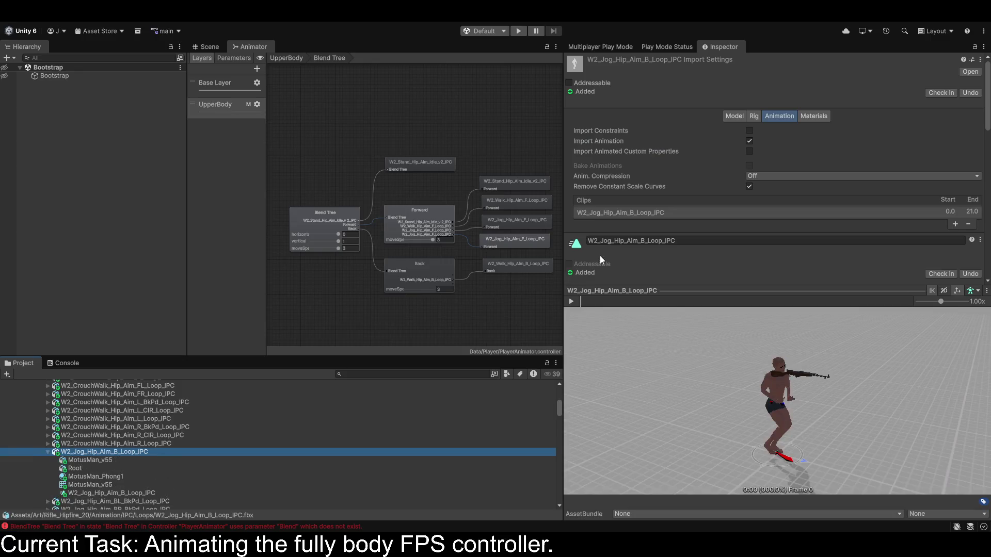
click(407, 273)
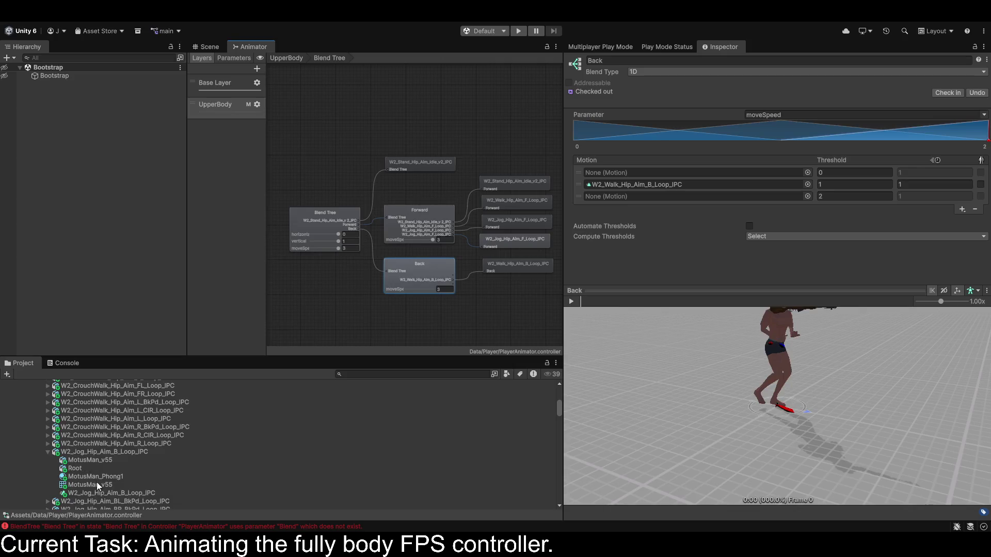
mouse_move(144, 493)
mouse_down()
mouse_move(171, 469)
mouse_move(602, 267)
mouse_move(614, 200)
mouse_up()
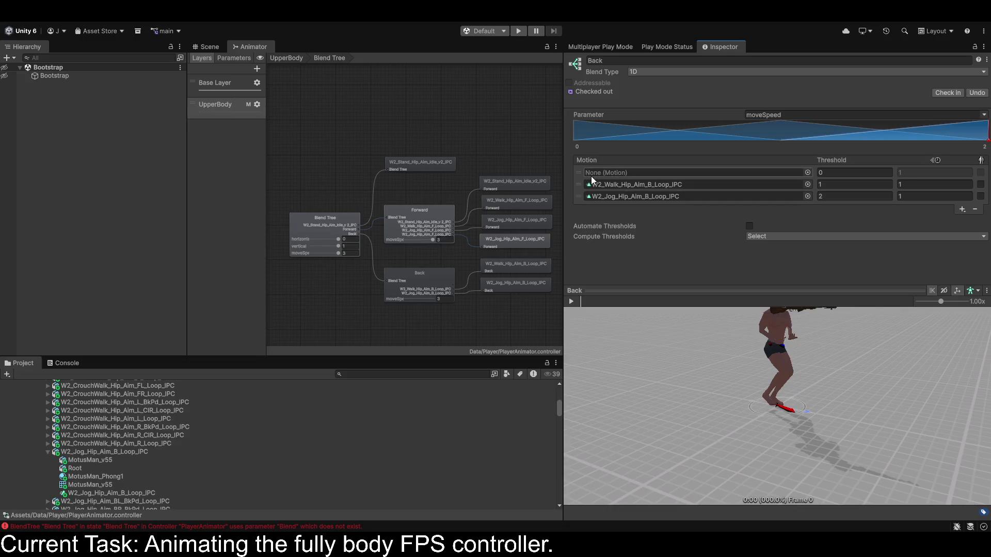
Delete the empty motion row from the Back blend tree.
scroll(222, 439, down, 3)
scroll(209, 439, down, 5)
scroll(196, 440, down, 5)
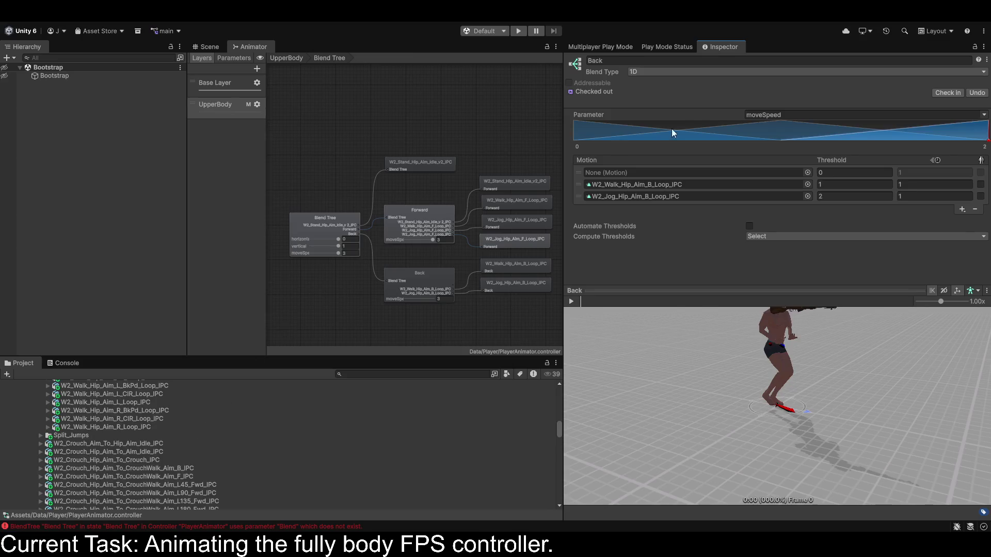
click(575, 172)
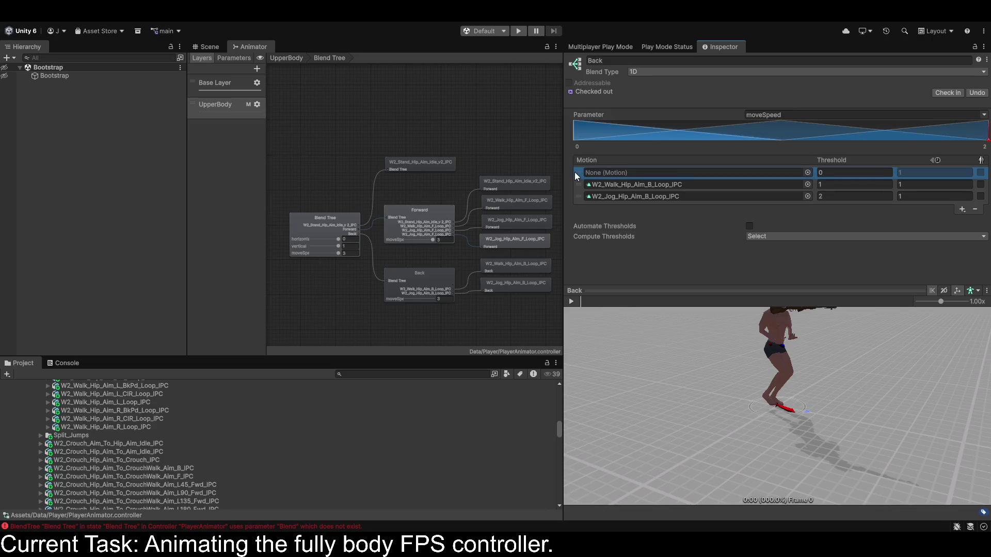
key(Delete)
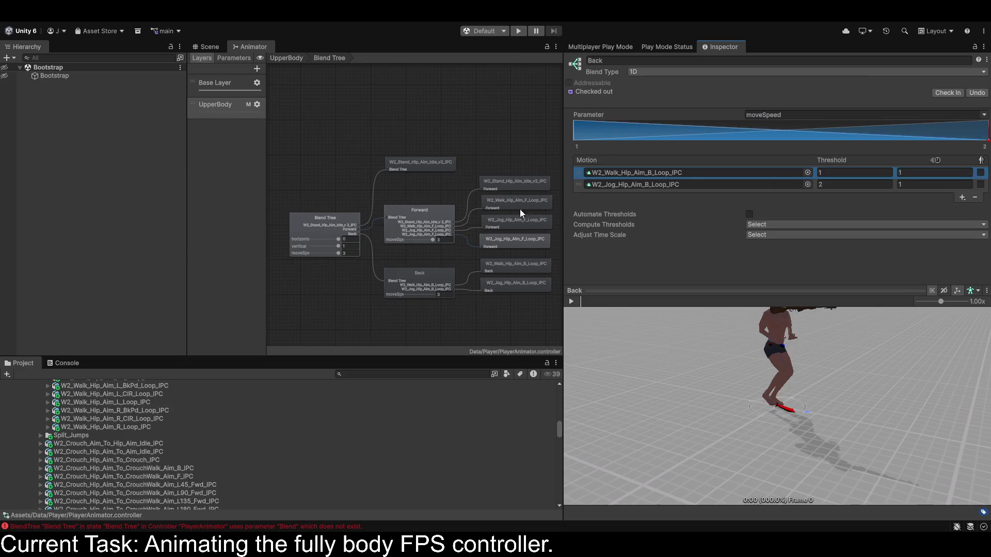
Remove the standing idle motion from the Forward blend tree.
click(414, 218)
click(580, 172)
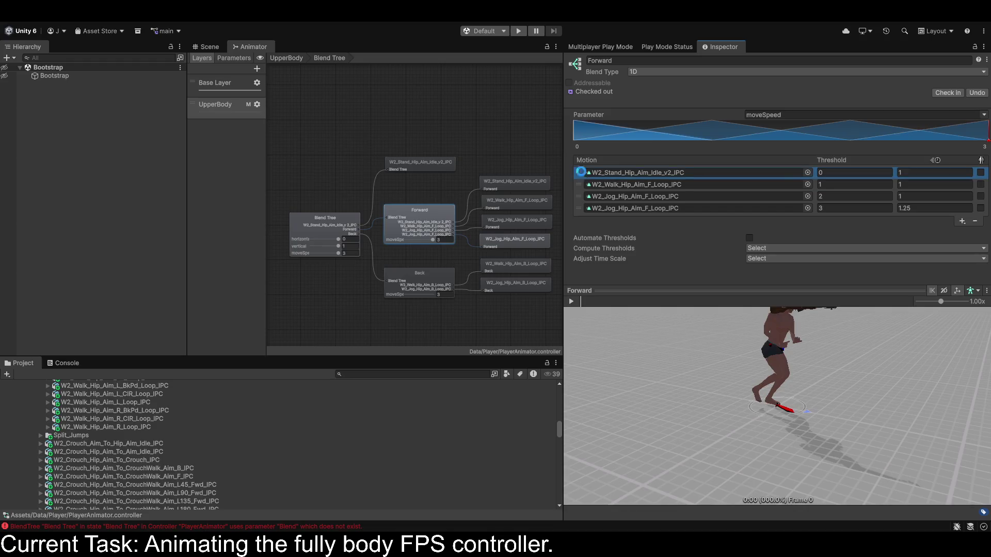
key(Delete)
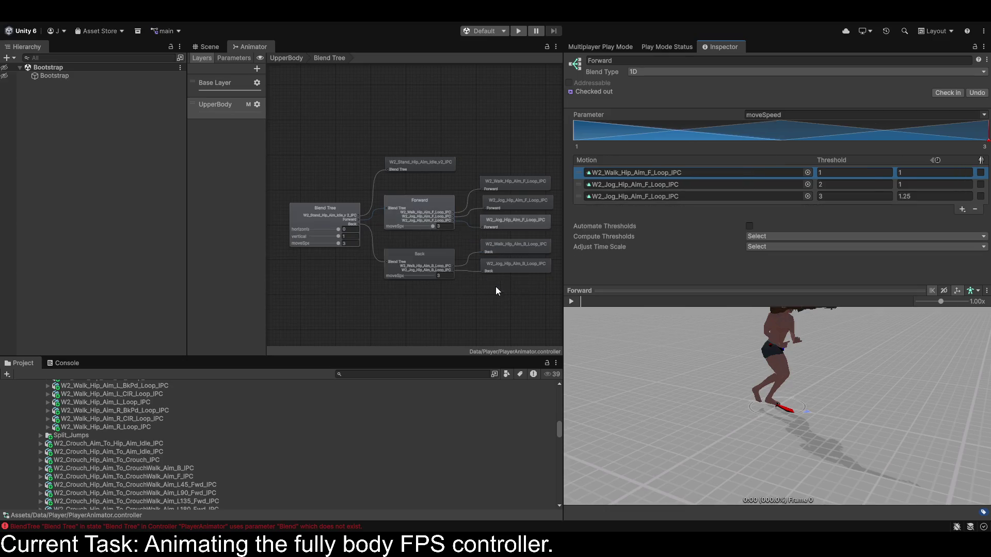
Preview the Back blend, nudging the walk threshold to 1.093284 and sliding moveSpeed.
click(422, 259)
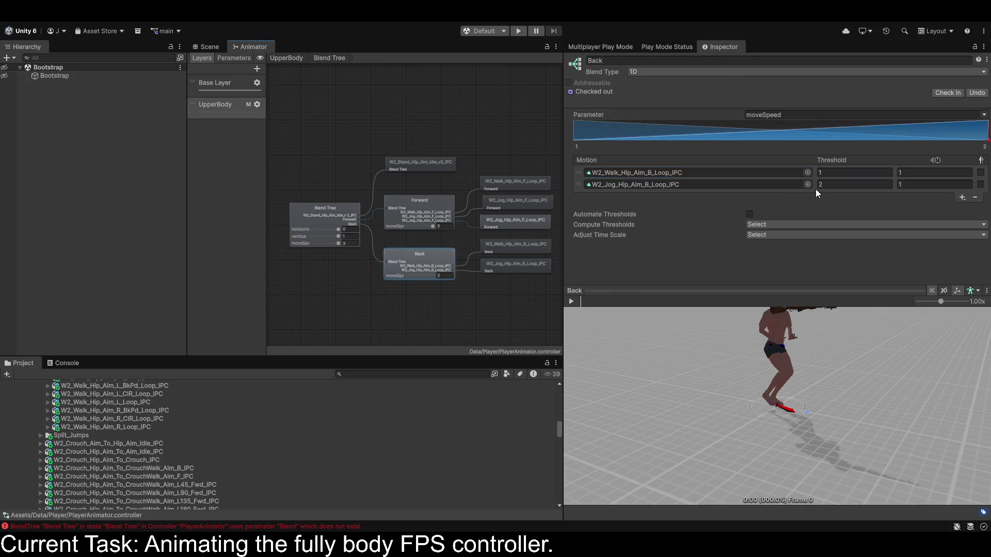
click(571, 301)
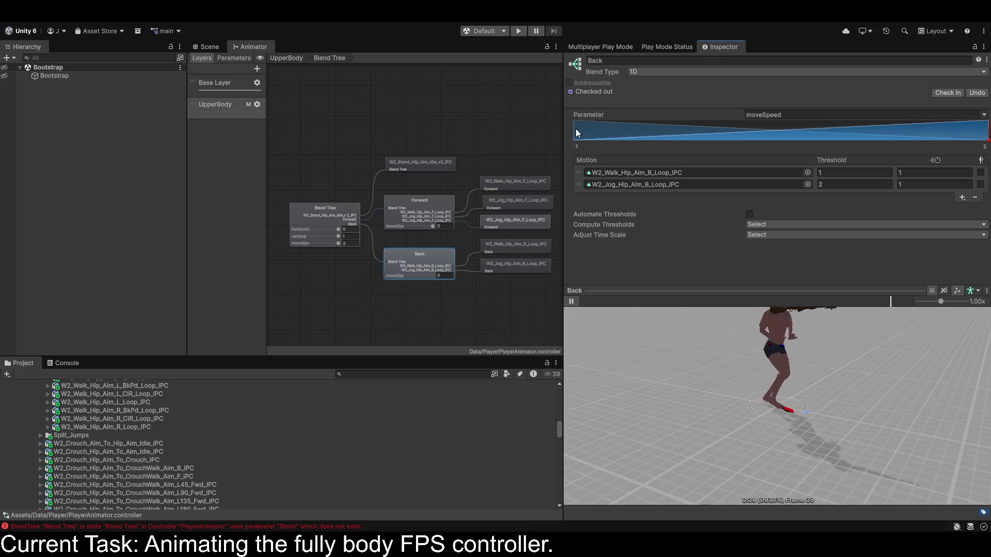
drag(674, 131, 728, 133)
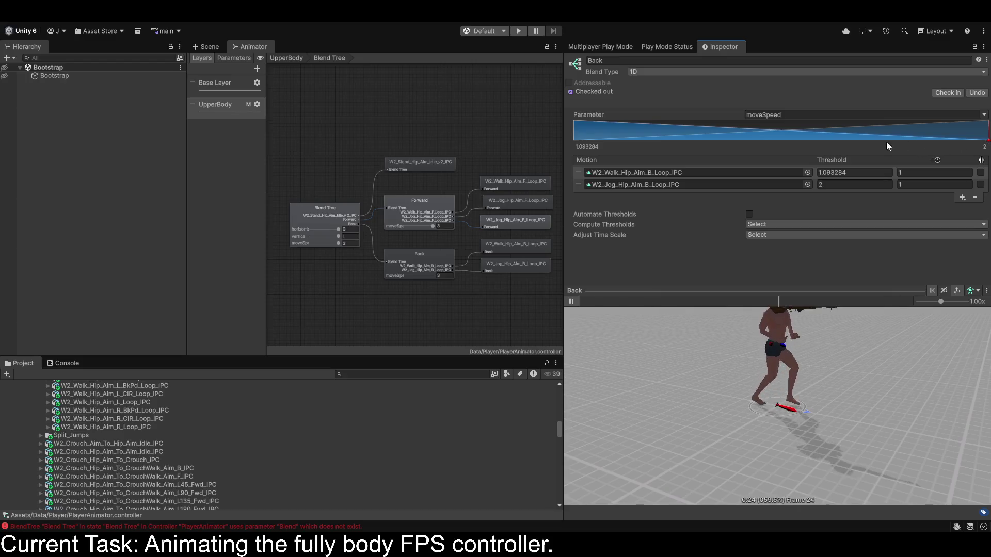
click(987, 143)
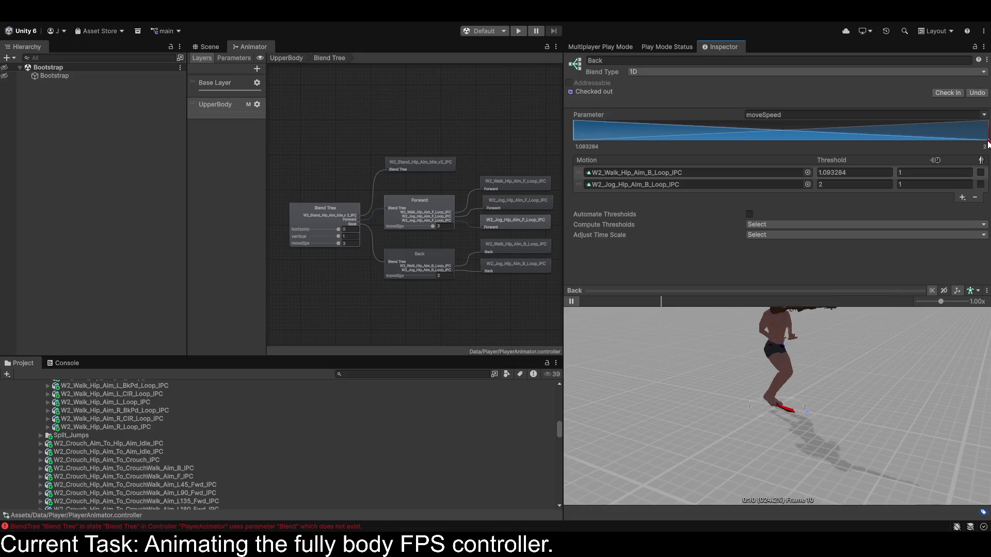
click(940, 138)
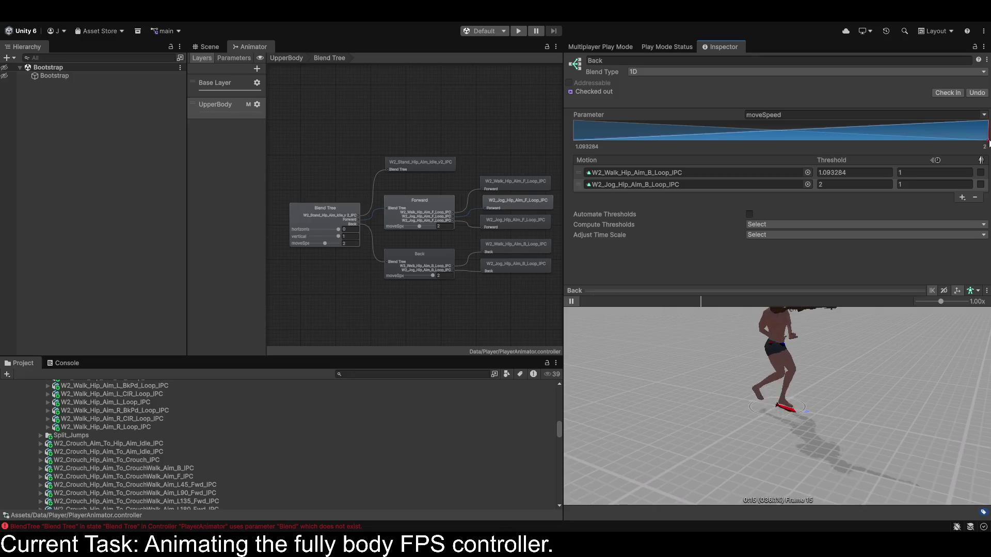
drag(939, 139, 541, 141)
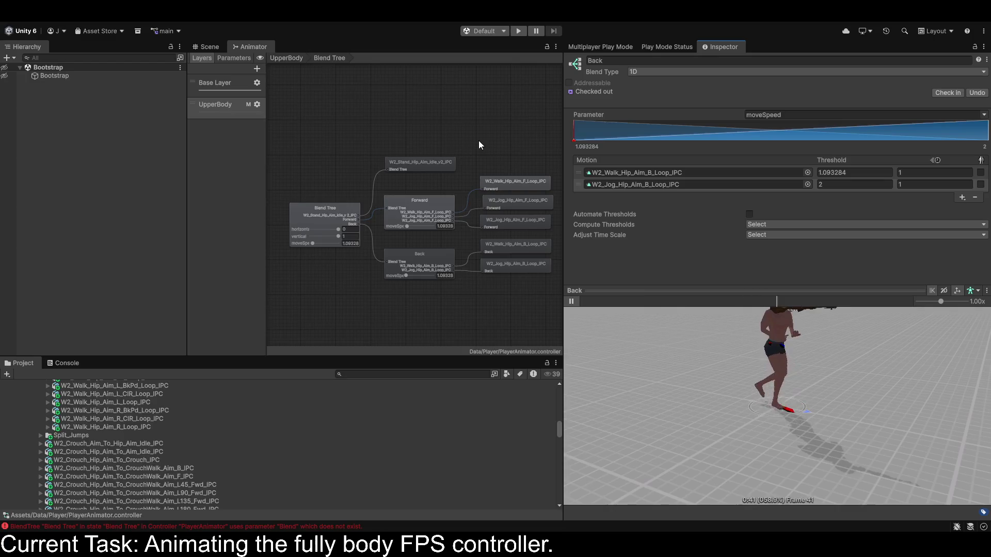
Set the moveSpeed parameter to 1 and vertical to 0.
click(351, 243)
text(1)
click(351, 236)
text(0)
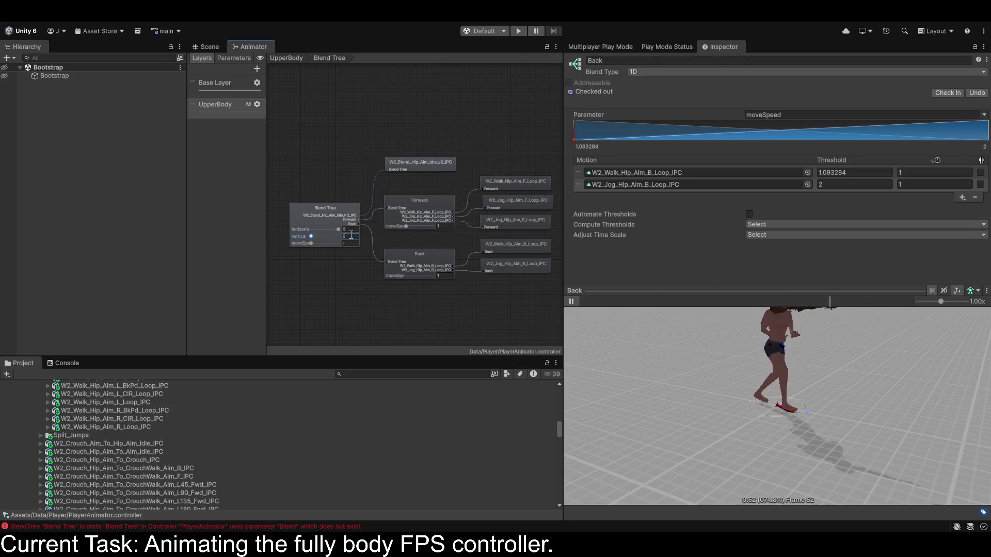
click(320, 217)
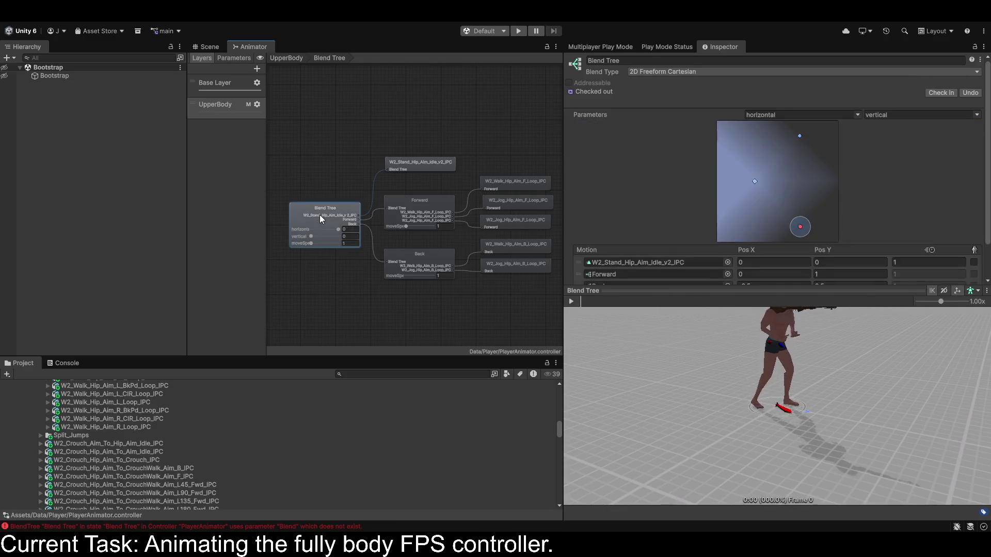
Position the Back child of the root 2D blend tree at X 0, Y -1.
click(439, 264)
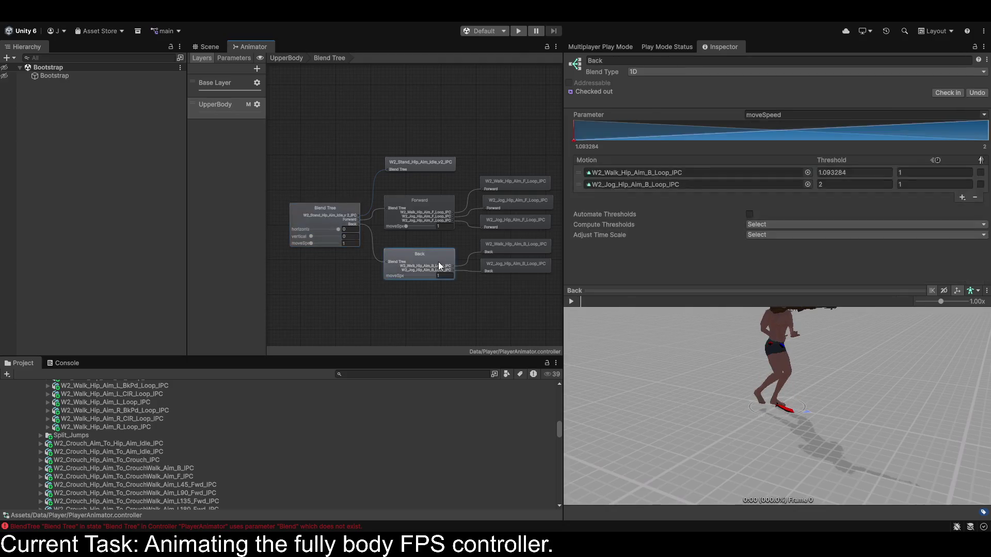
click(308, 214)
click(575, 301)
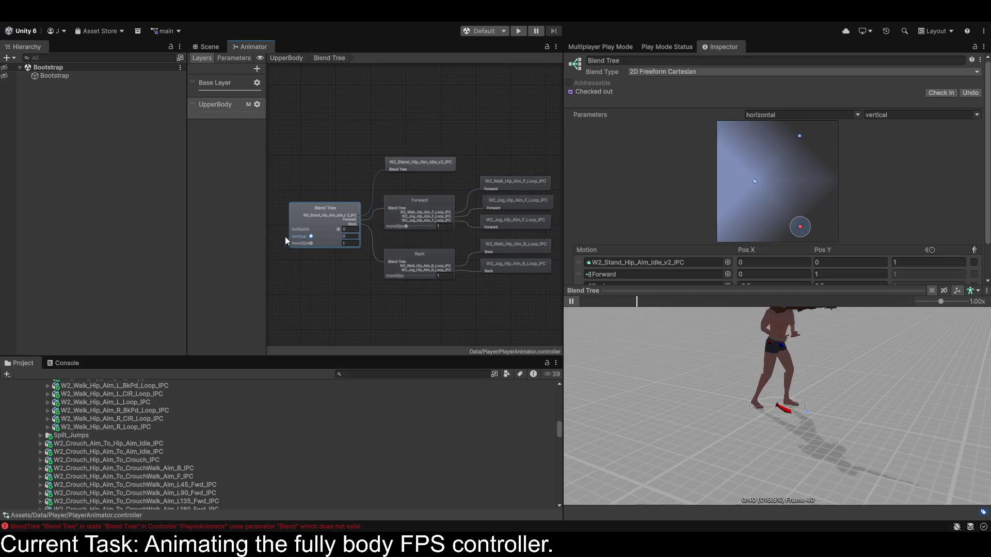
scroll(672, 233, down, 2)
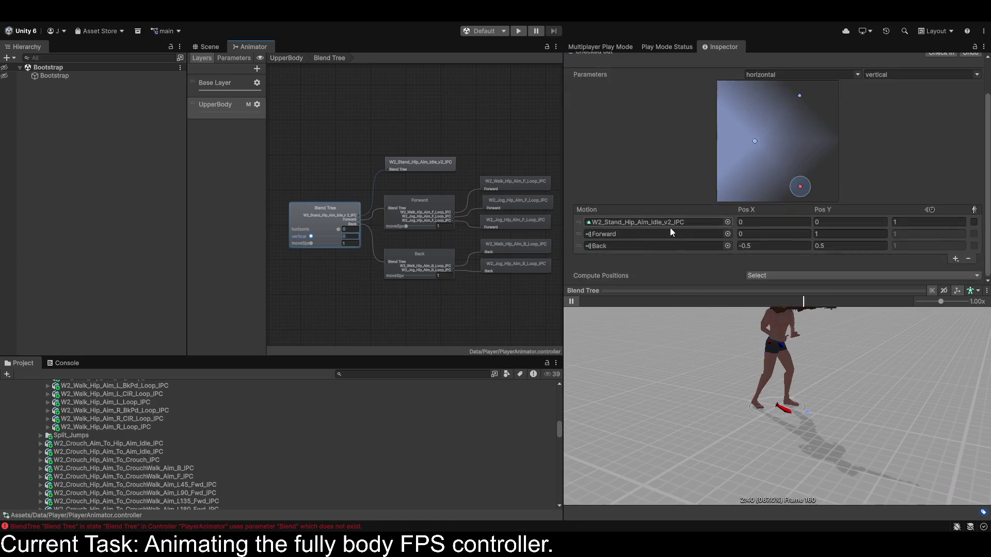
click(791, 245)
text(0)
key(Tab)
text(-1)
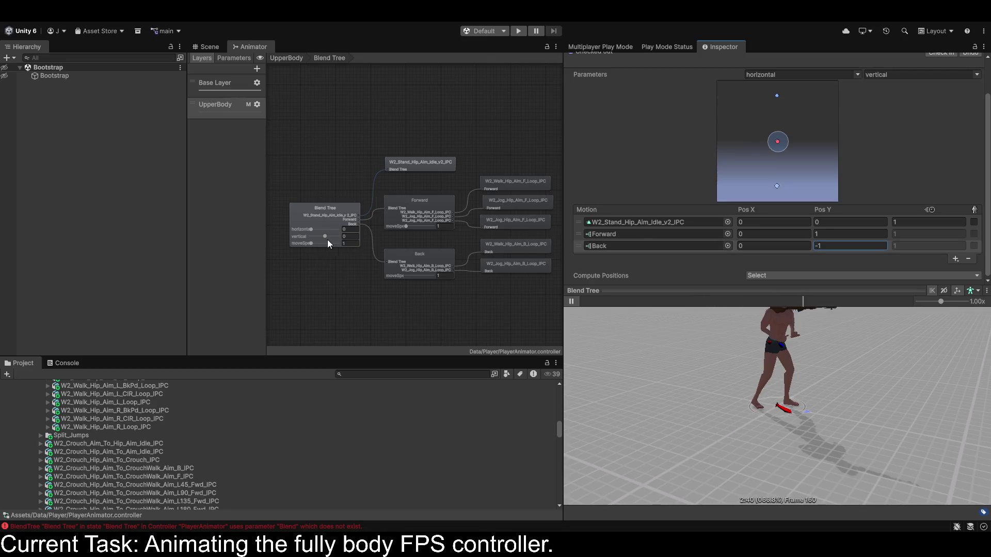
Drag the vertical parameter toward -1 to preview the backward blend.
mouse_move(324, 235)
mouse_down()
mouse_move(290, 236)
mouse_move(429, 241)
mouse_move(203, 240)
mouse_move(364, 240)
mouse_move(246, 241)
mouse_move(338, 246)
mouse_move(306, 251)
mouse_move(320, 238)
mouse_move(314, 229)
mouse_move(317, 242)
mouse_up()
click(311, 235)
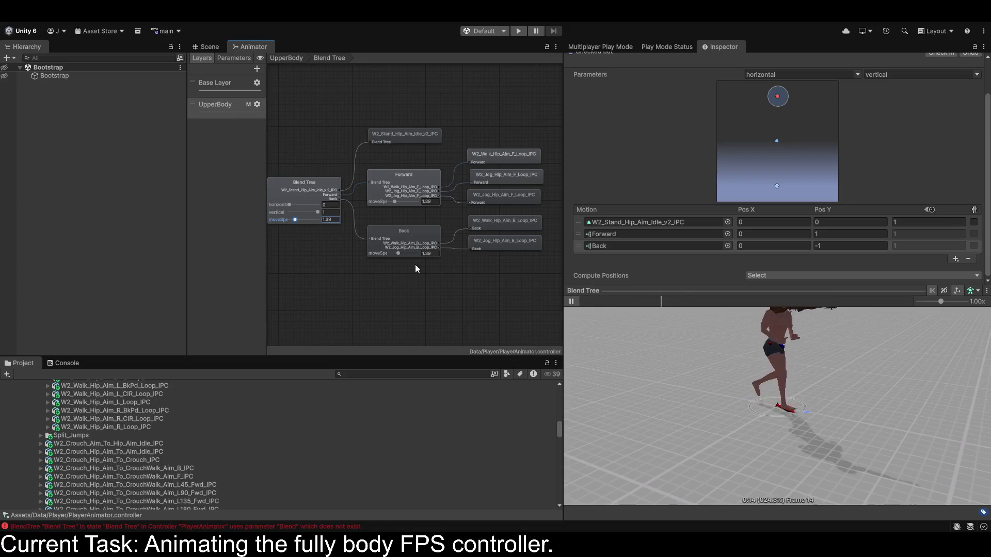
click(296, 213)
Add a new child blend tree to the root and name it Left.
click(955, 257)
click(943, 281)
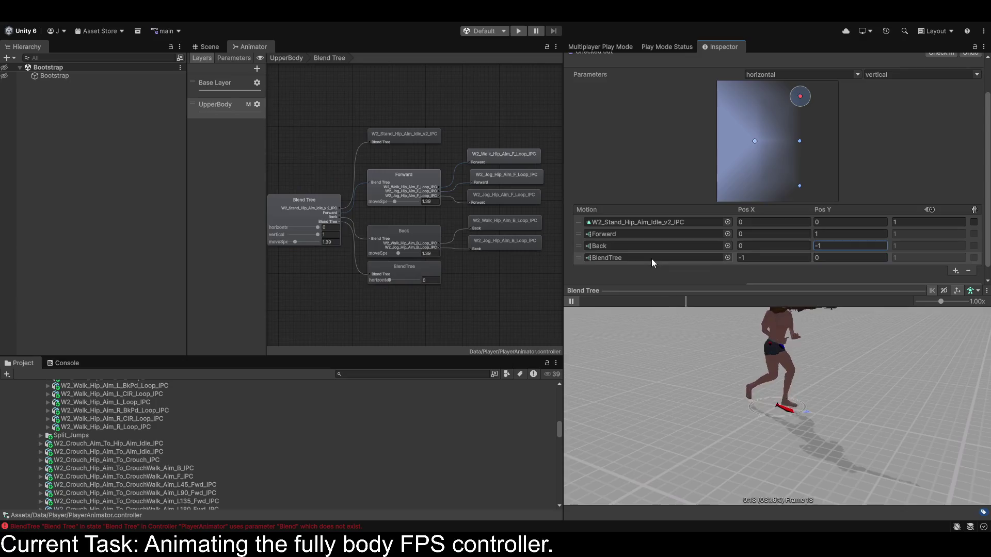
click(404, 271)
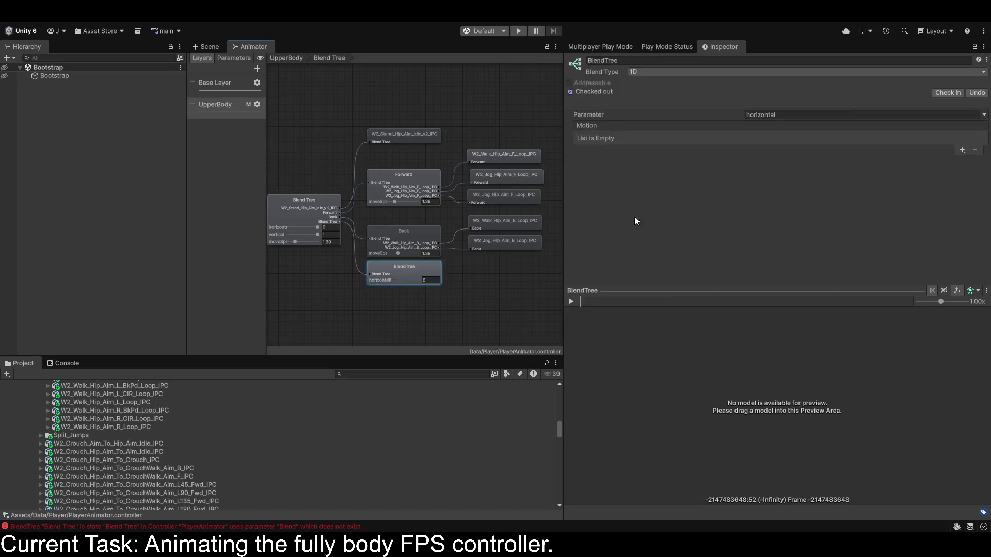
click(619, 60)
text(Left)
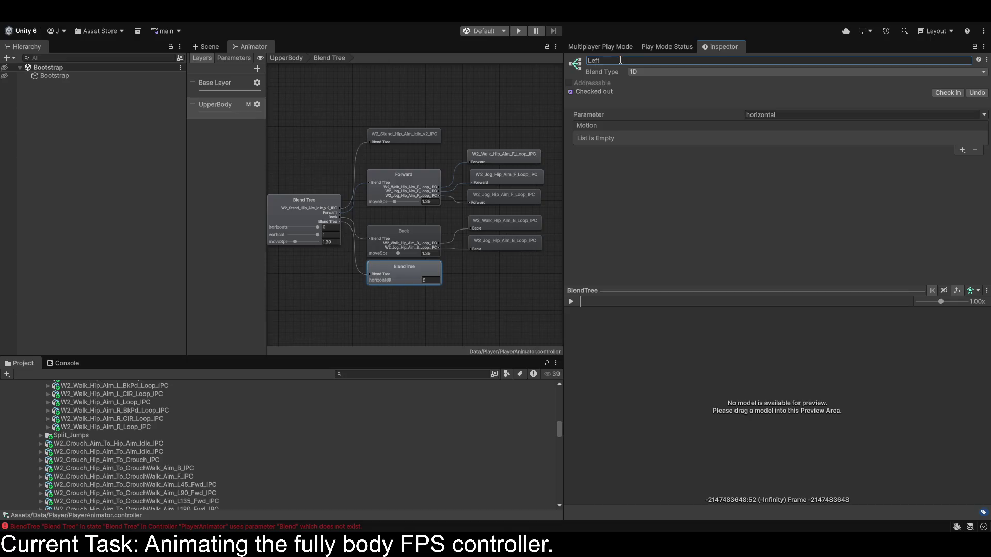
key(Return)
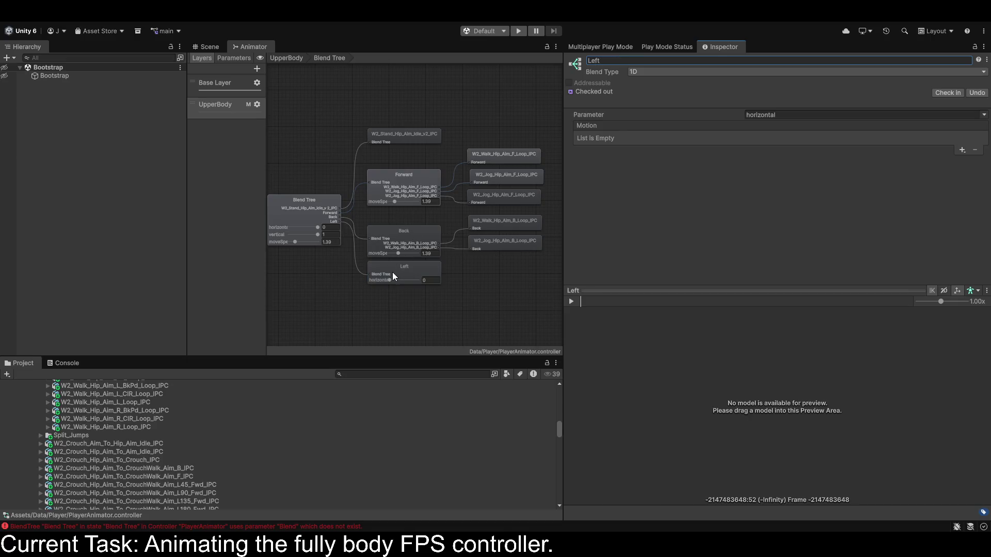
click(400, 281)
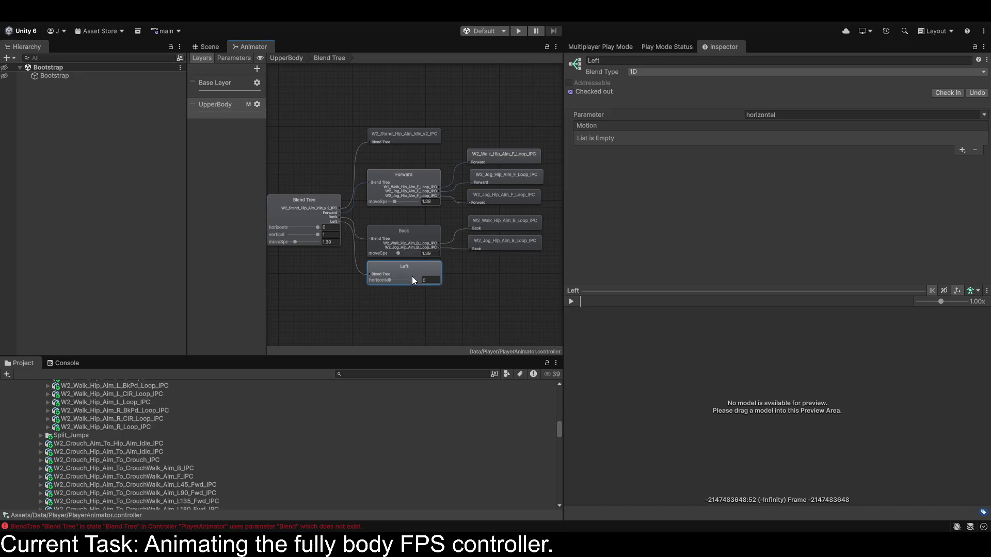
Drive the Left tree by moveSpeed and add two empty motion slots.
scroll(411, 277, up, 3)
drag(442, 261, 461, 242)
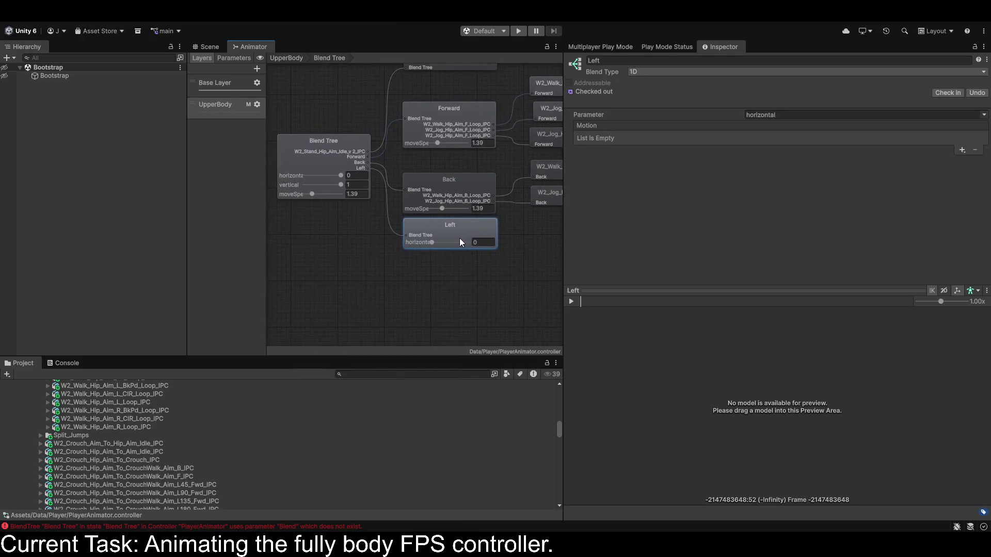
scroll(130, 450, up, 2)
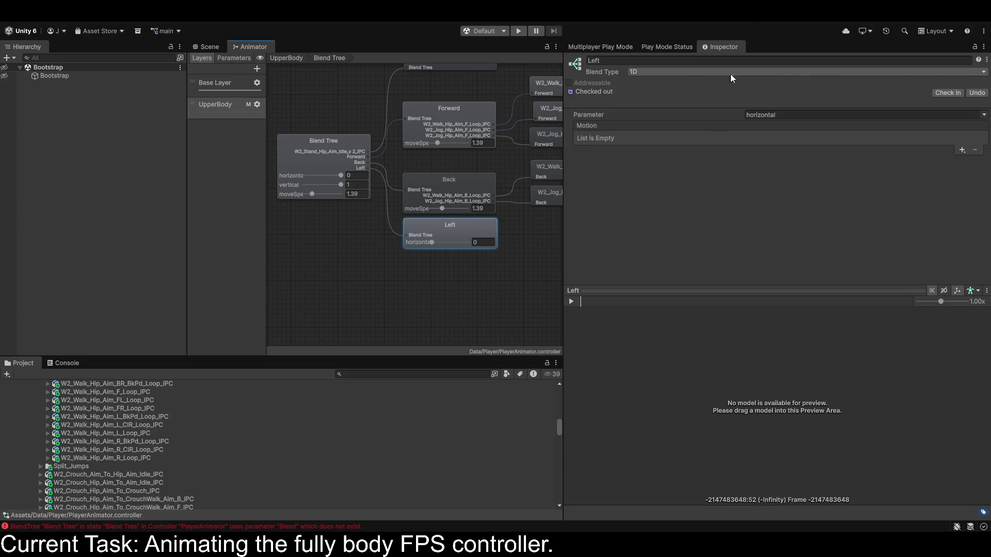
click(987, 117)
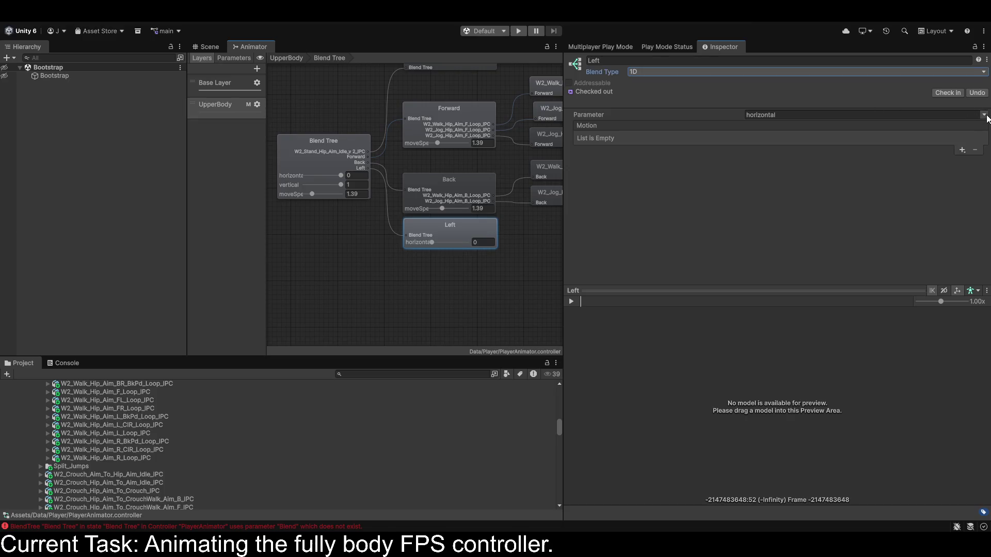
click(952, 148)
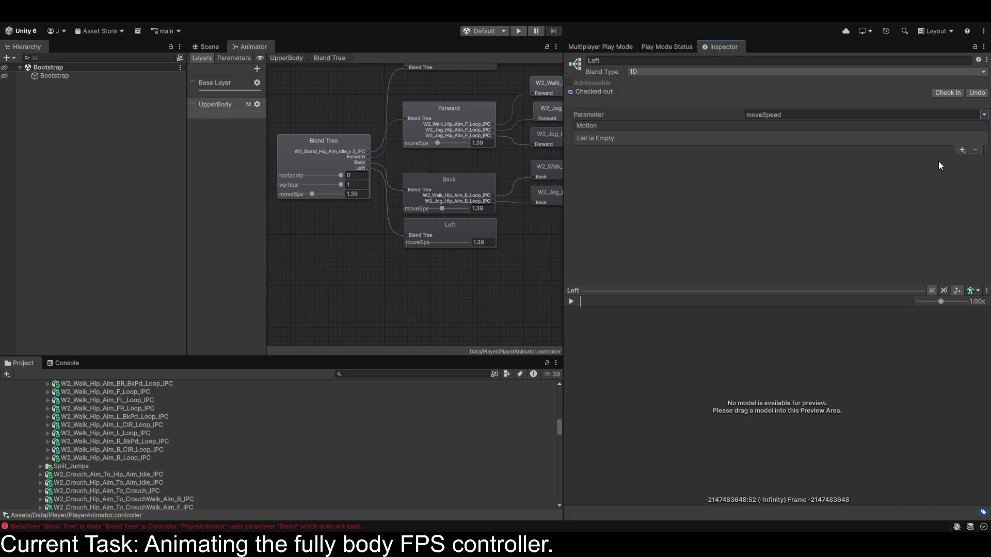
click(961, 150)
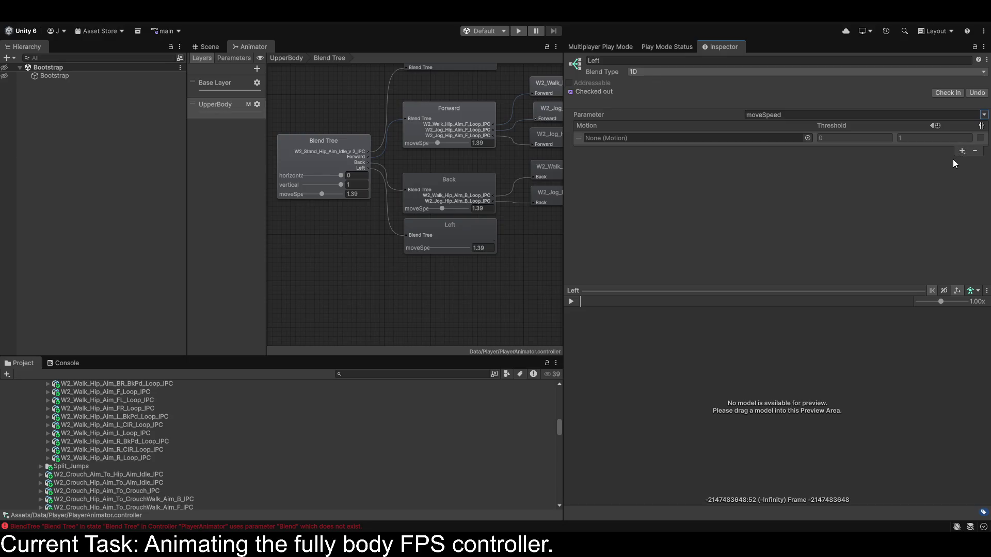
click(961, 151)
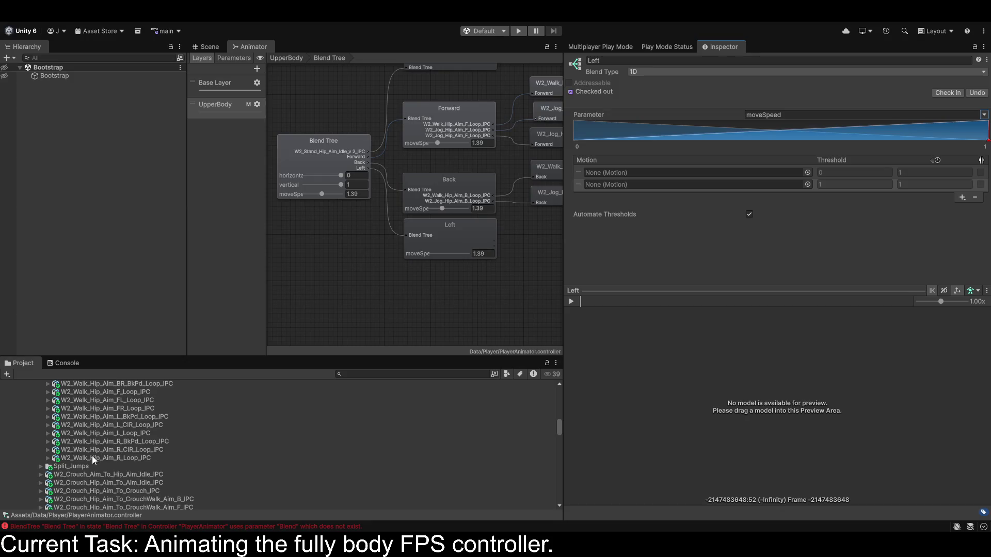
scroll(91, 457, up, 2)
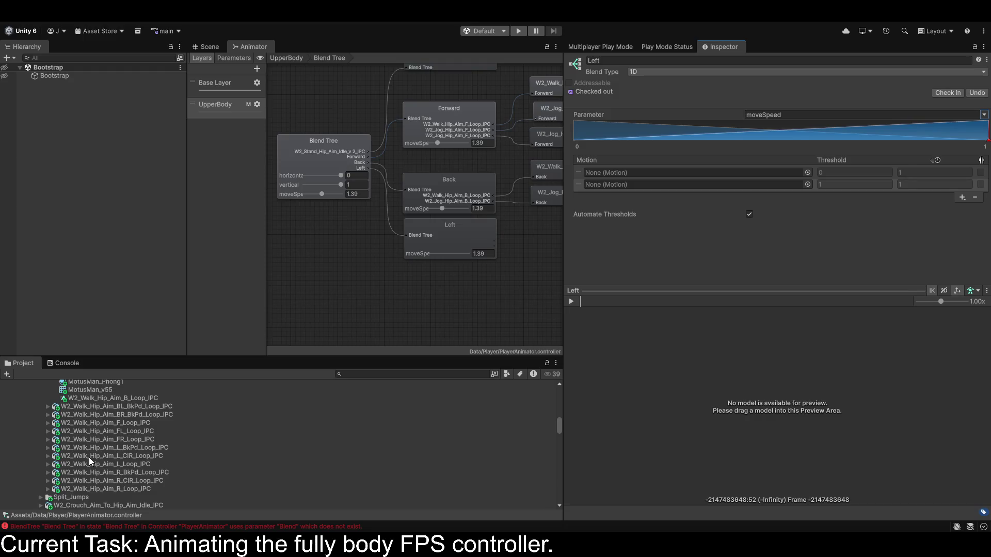
scroll(80, 441, up, 4)
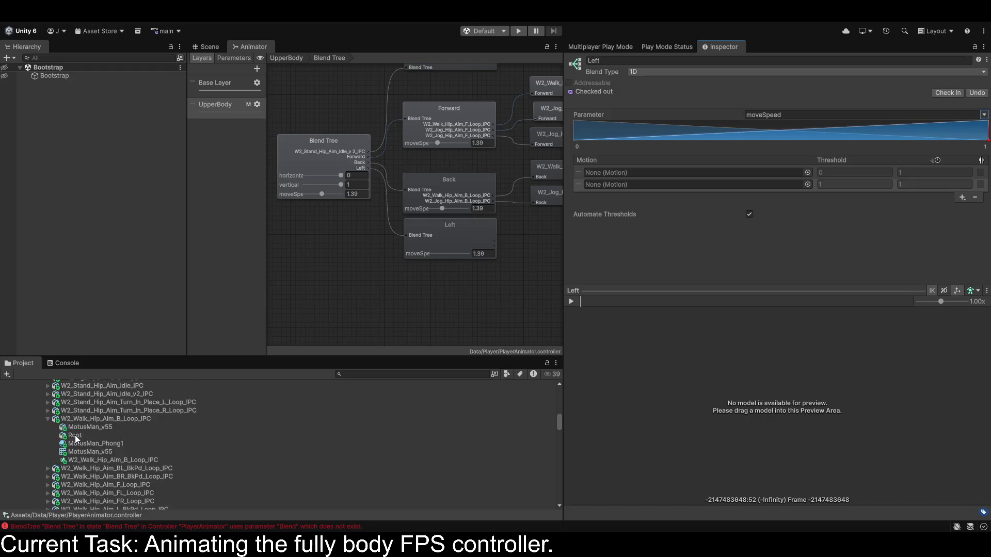
click(48, 418)
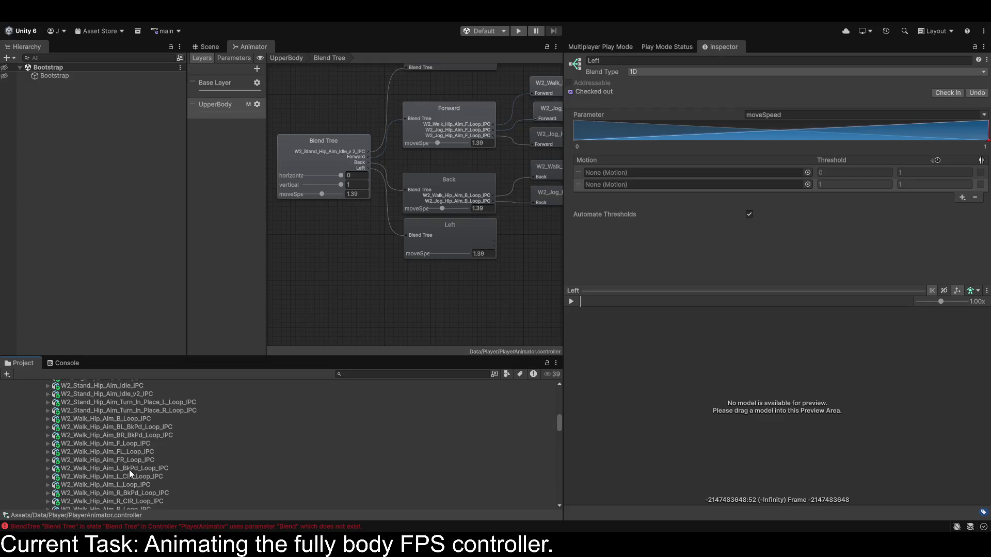
Put W2_Walk_Hip_Aim_L_Loop_IPC into Left's first motion slot.
click(137, 486)
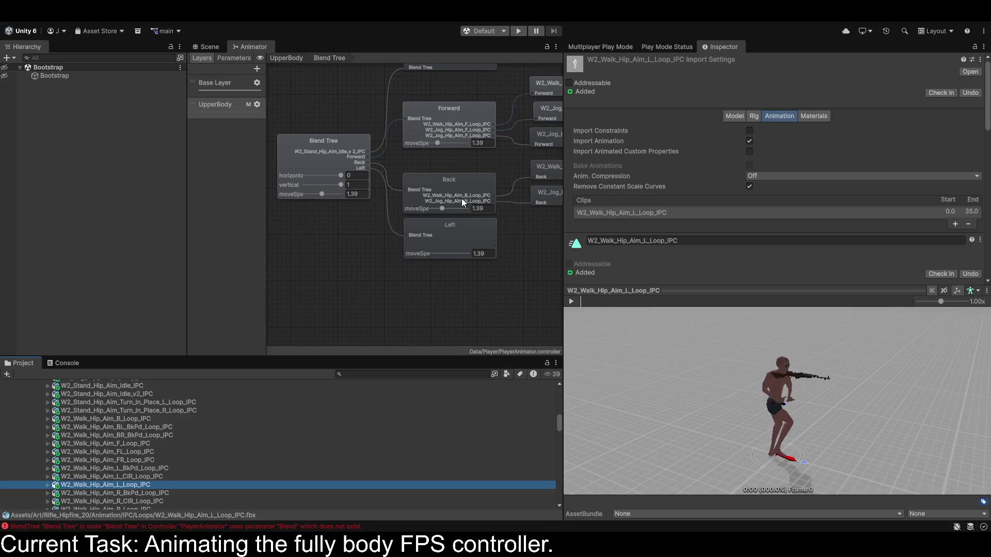
click(440, 241)
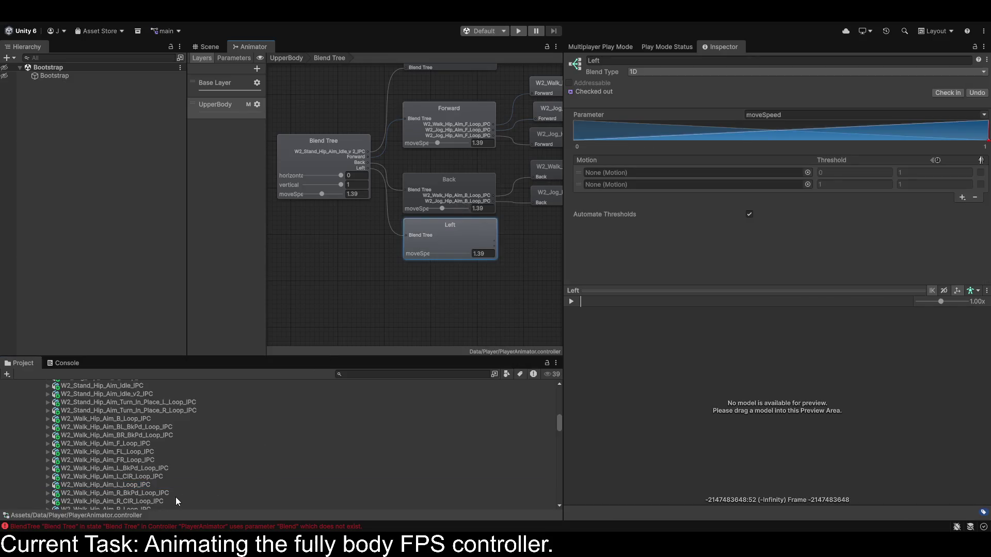
click(48, 486)
scroll(151, 448, down, 1)
mouse_move(111, 493)
mouse_down()
mouse_move(610, 218)
mouse_move(633, 175)
mouse_up()
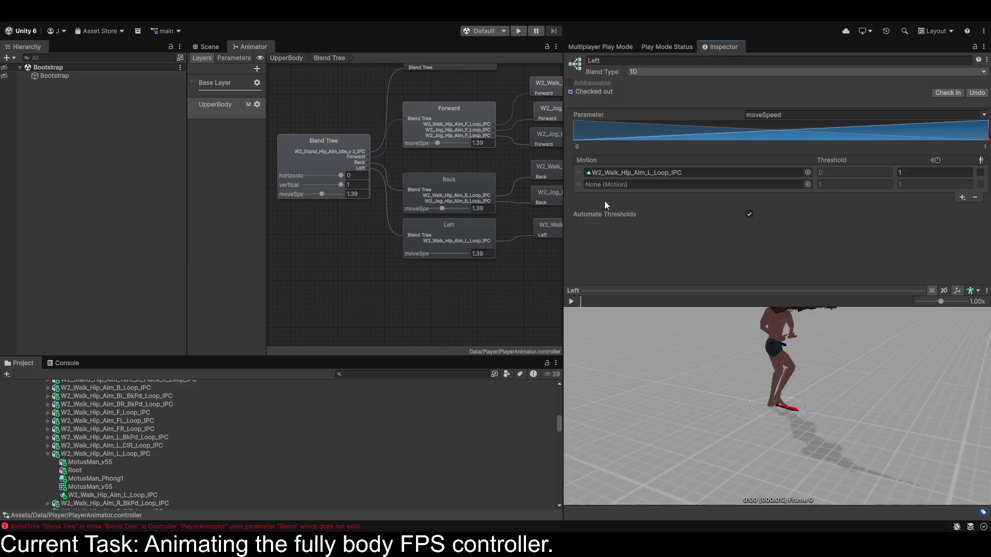
Turn off Automate Thresholds and set Left's thresholds to 1 and 2.
scroll(156, 466, up, 10)
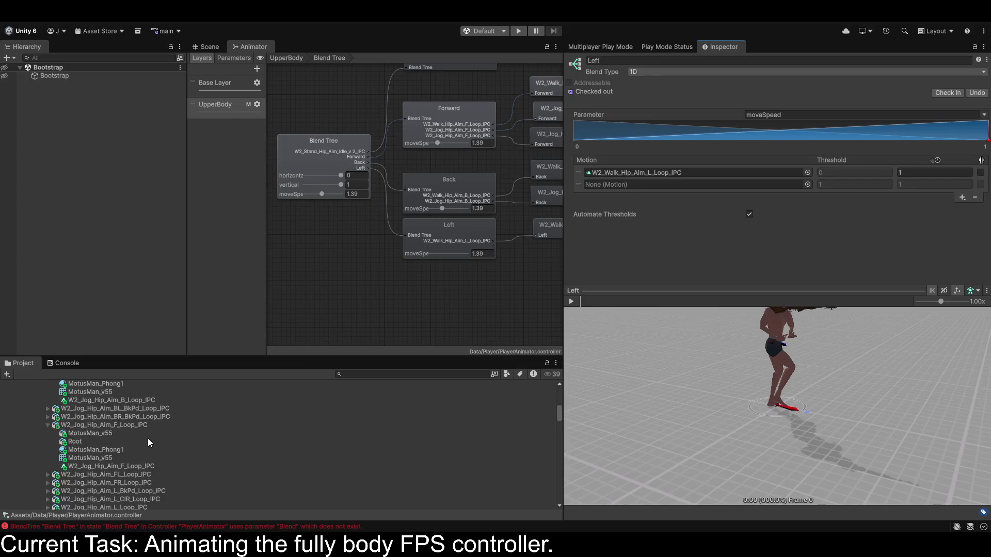
click(749, 214)
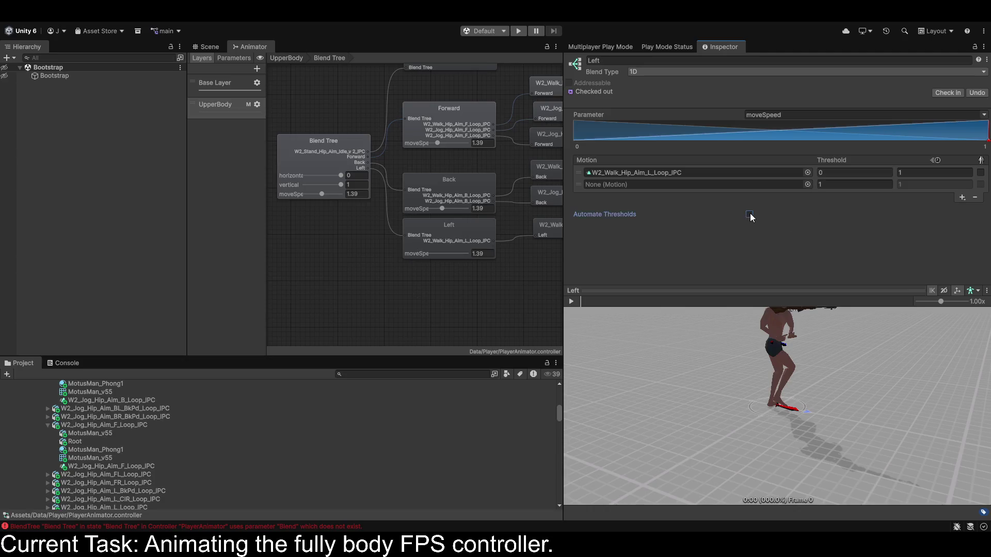
click(855, 174)
text(1)
click(832, 185)
text(2)
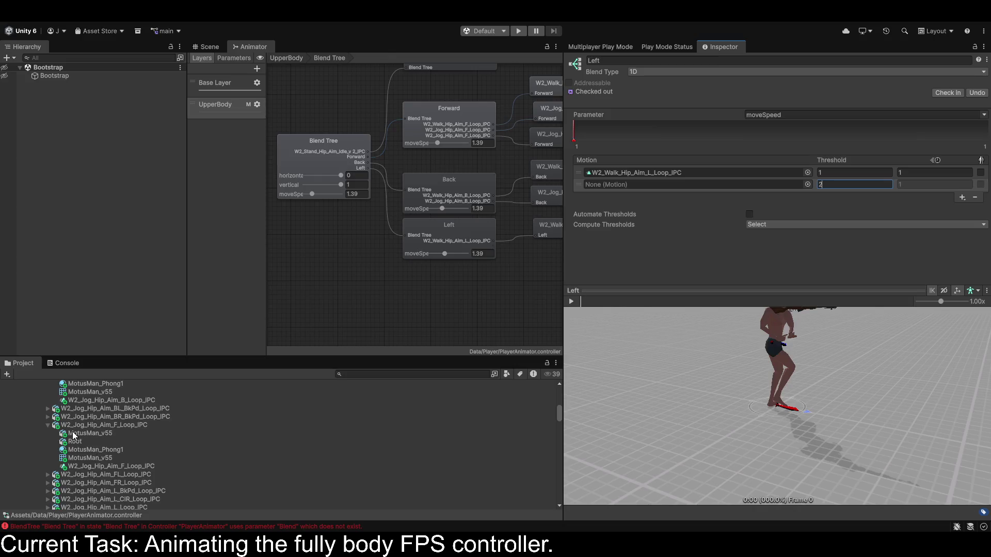
Put W2_Jog_Hip_Aim_L_Loop_IPC into Left's second motion slot.
click(48, 425)
scroll(83, 429, up, 5)
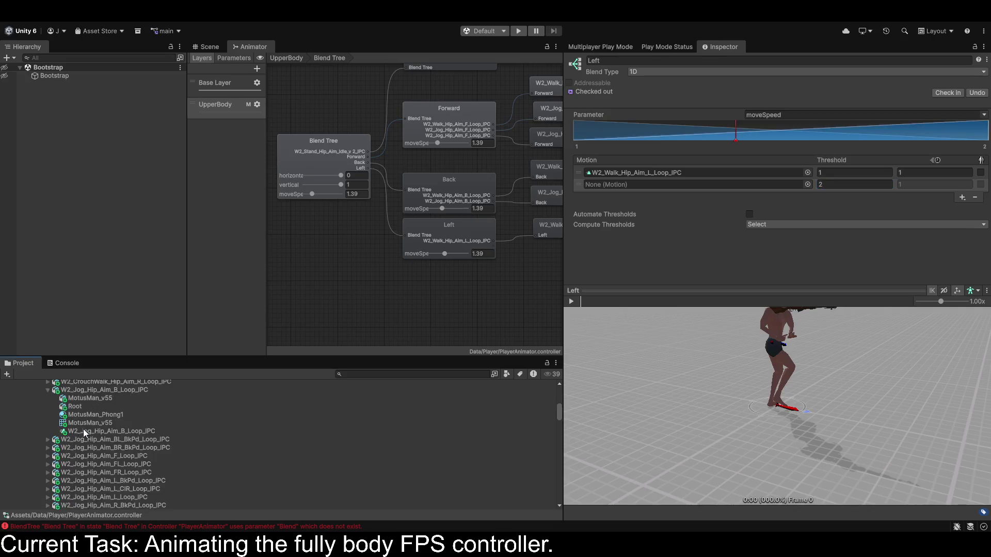
click(47, 449)
scroll(85, 450, down, 2)
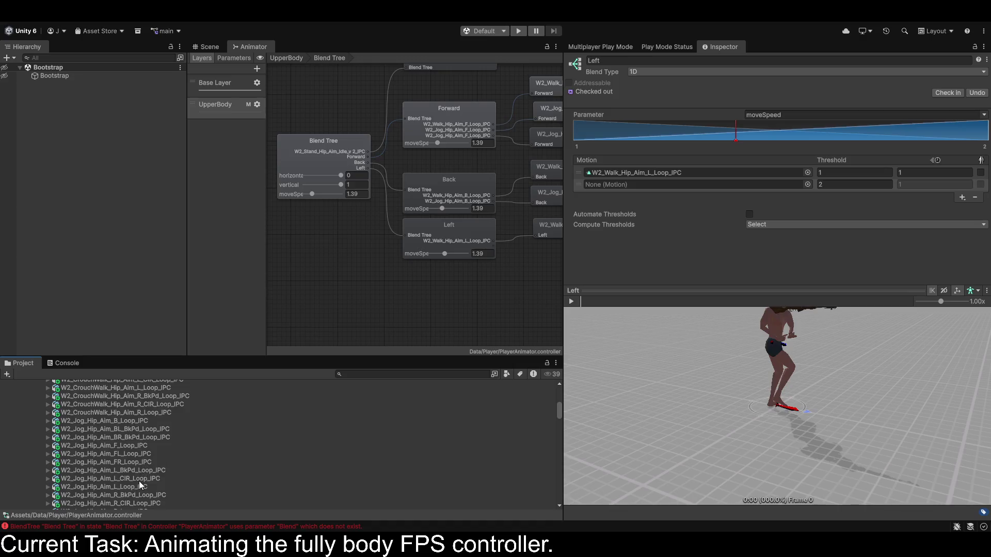
click(47, 487)
scroll(106, 483, down, 2)
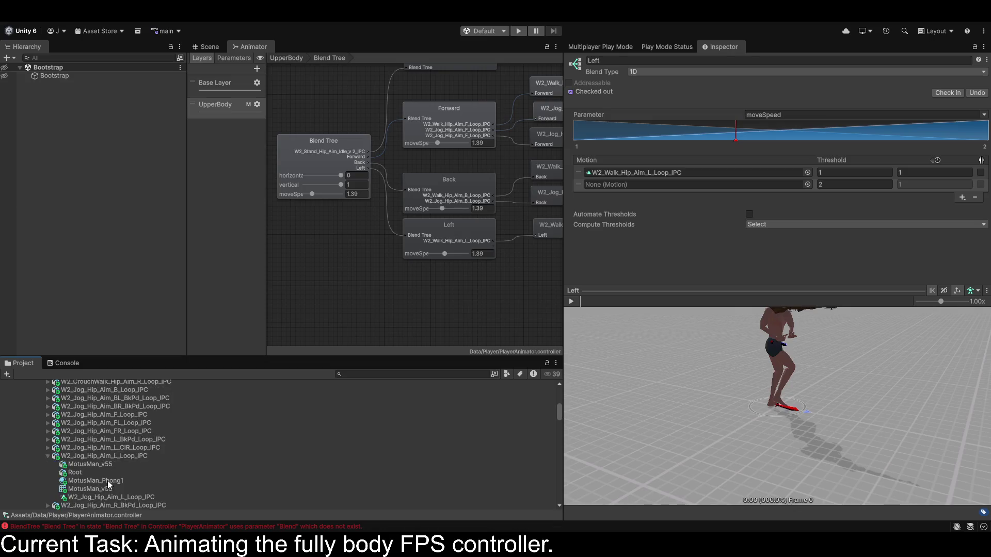
drag(127, 498, 636, 186)
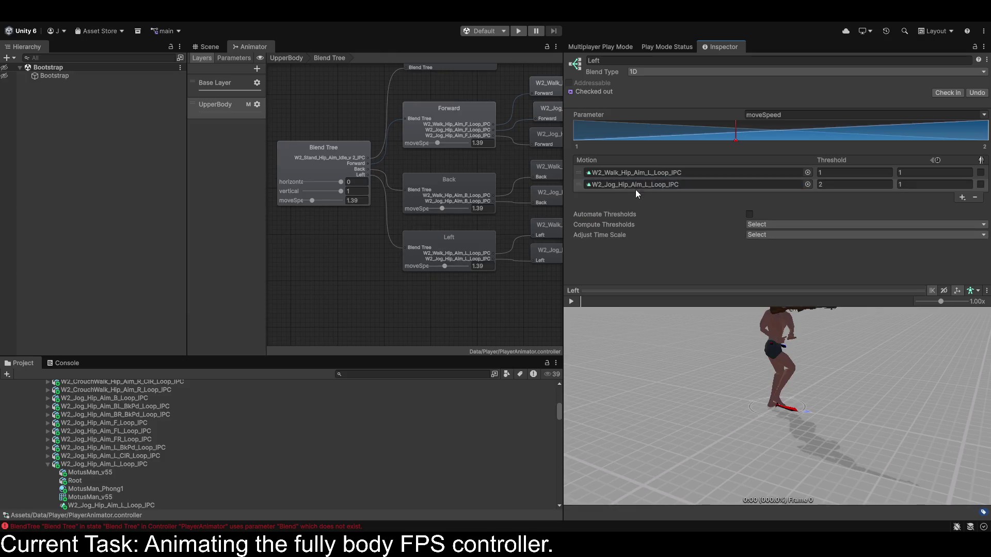
Play the Left blend preview, varying moveSpeed and orbiting the character.
click(570, 301)
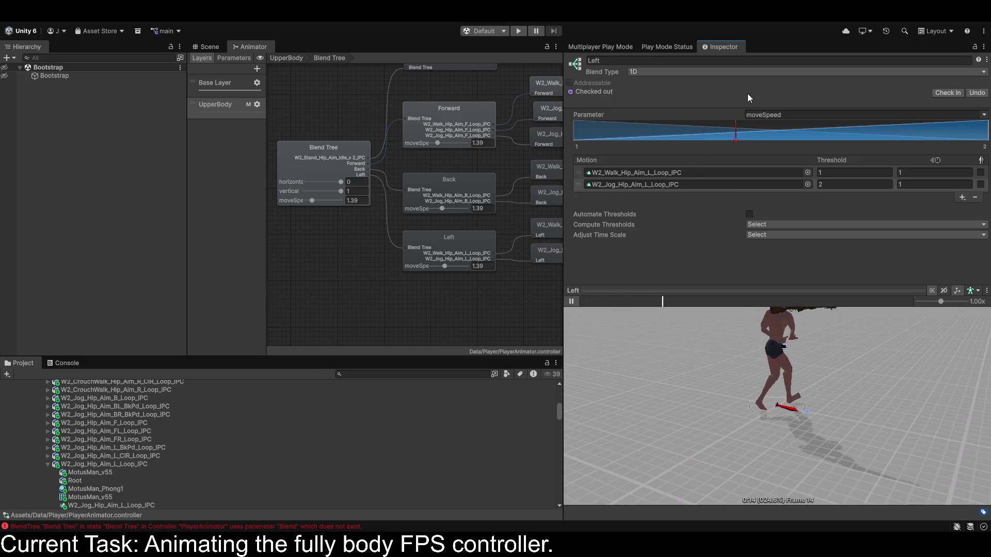
mouse_move(739, 141)
mouse_down()
mouse_move(829, 140)
mouse_move(533, 138)
mouse_up()
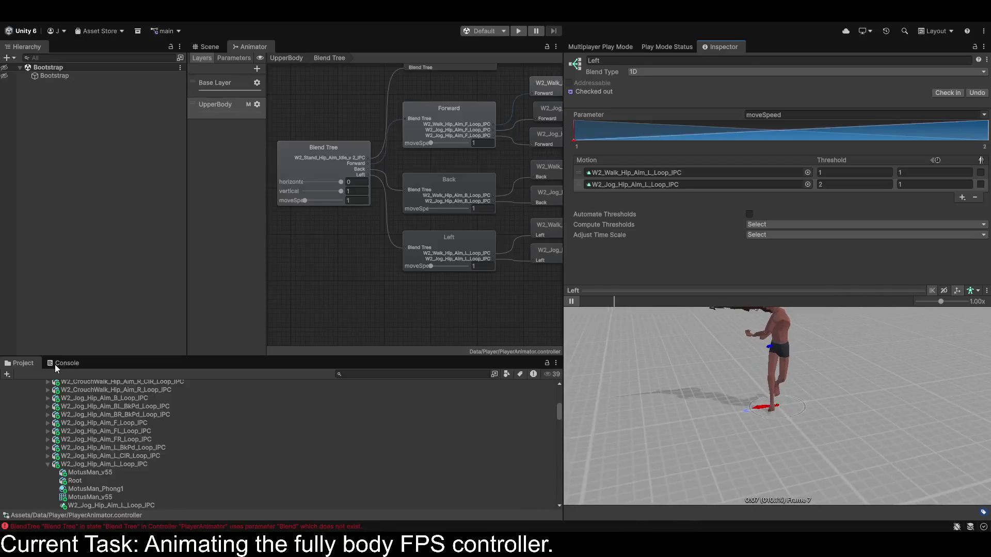
drag(733, 387, 679, 379)
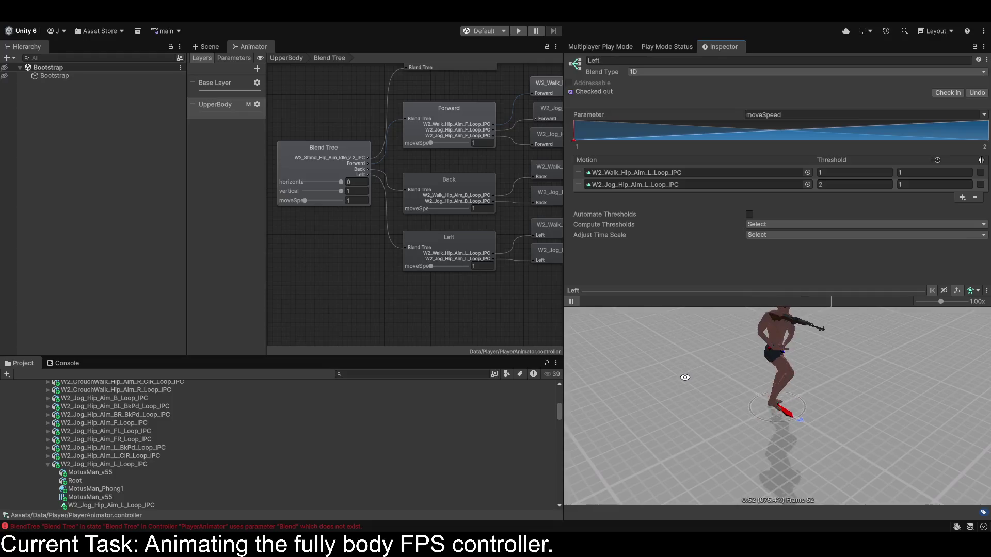
scroll(349, 215, down, 2)
scroll(394, 243, up, 2)
Select the root 2D blend tree and review its Left and idle motion entries.
click(404, 216)
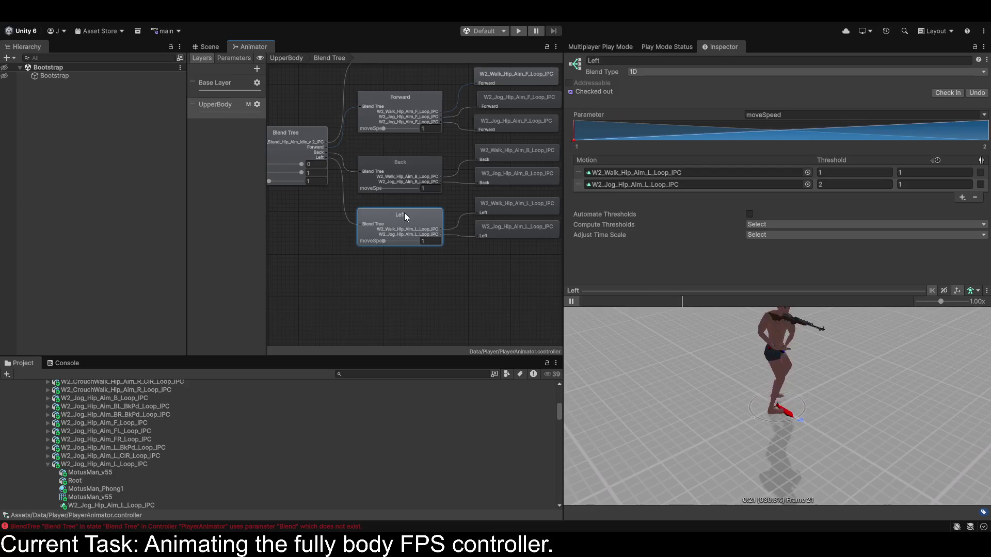
click(310, 146)
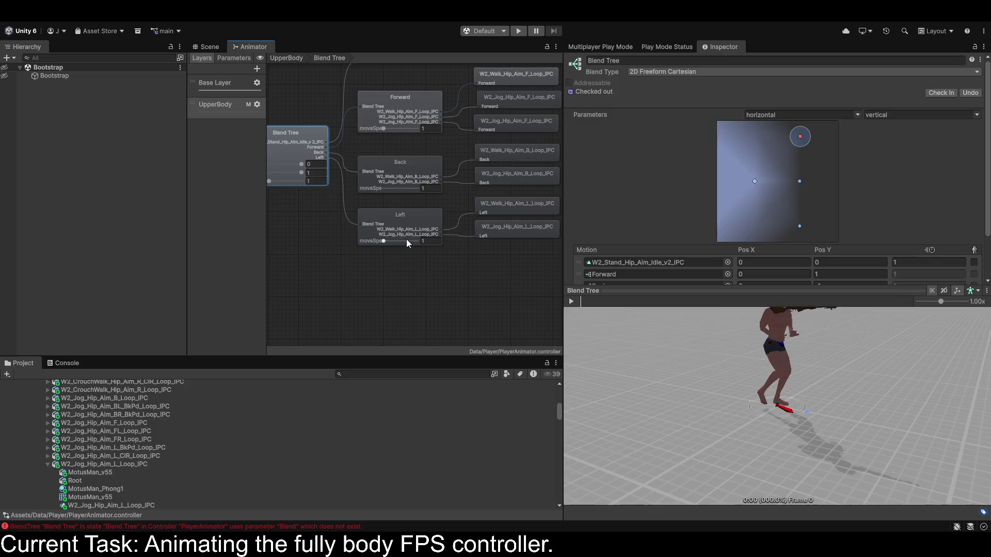
scroll(407, 239, down, 2)
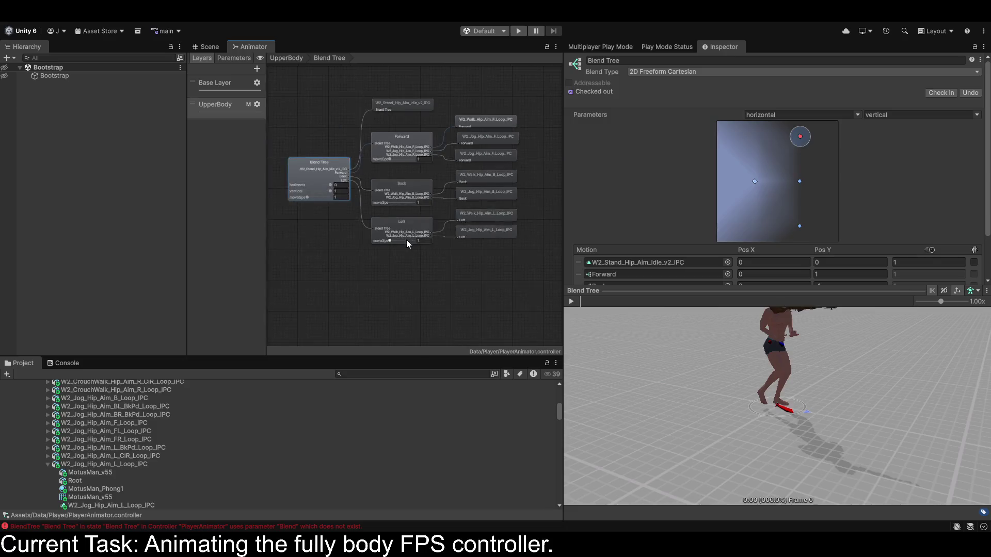
click(316, 166)
scroll(759, 233, down, 2)
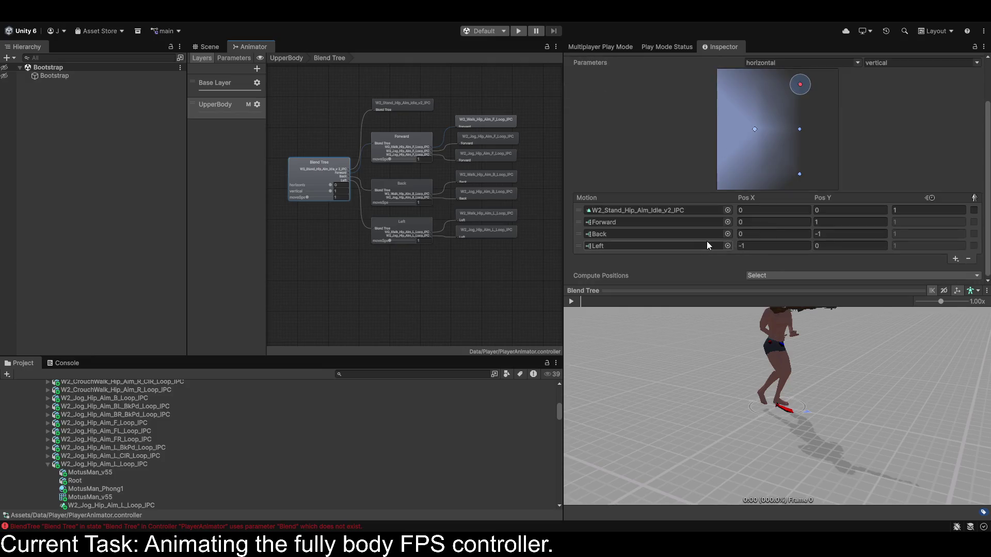
click(767, 246)
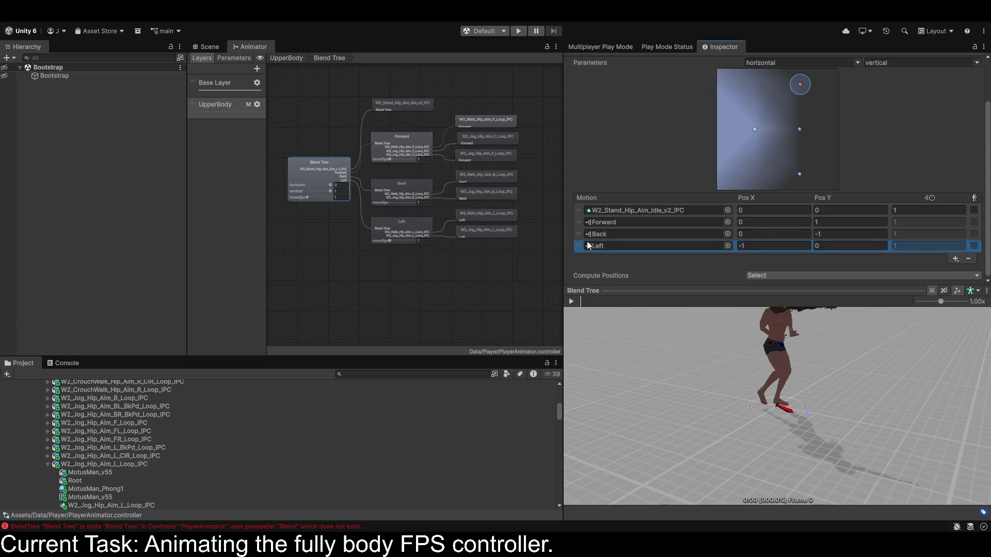
click(801, 129)
click(755, 129)
Add a motion entry at horizontal position 1, then remove that empty entry.
click(955, 258)
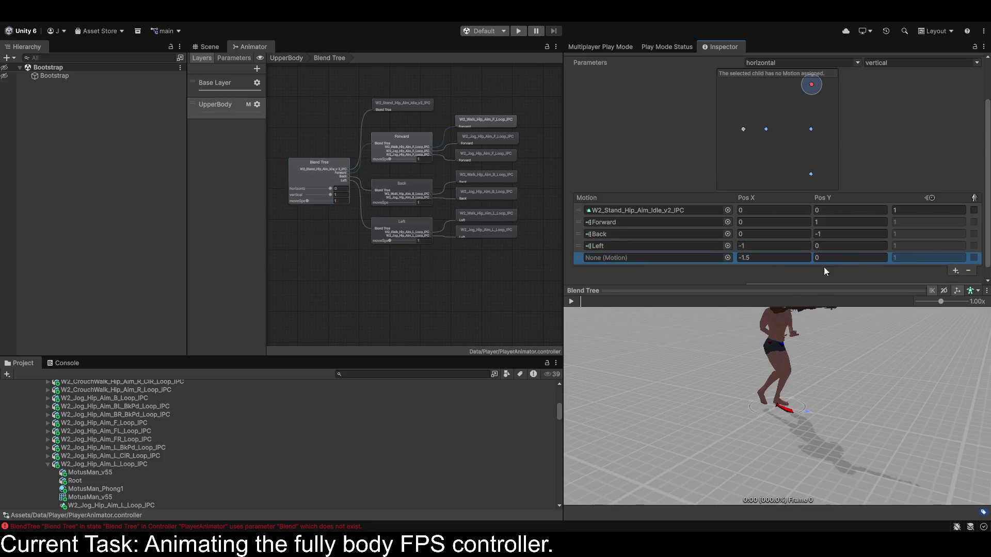
click(759, 258)
text(1)
key(Return)
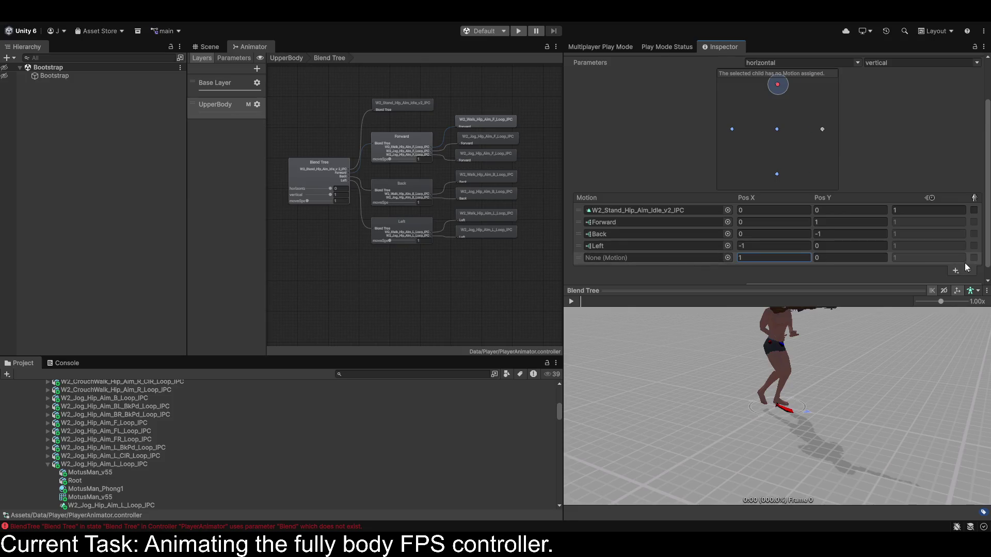
click(966, 268)
Add a new child blend tree to the root at Pos X 1.
click(956, 259)
click(949, 283)
click(761, 258)
text(1)
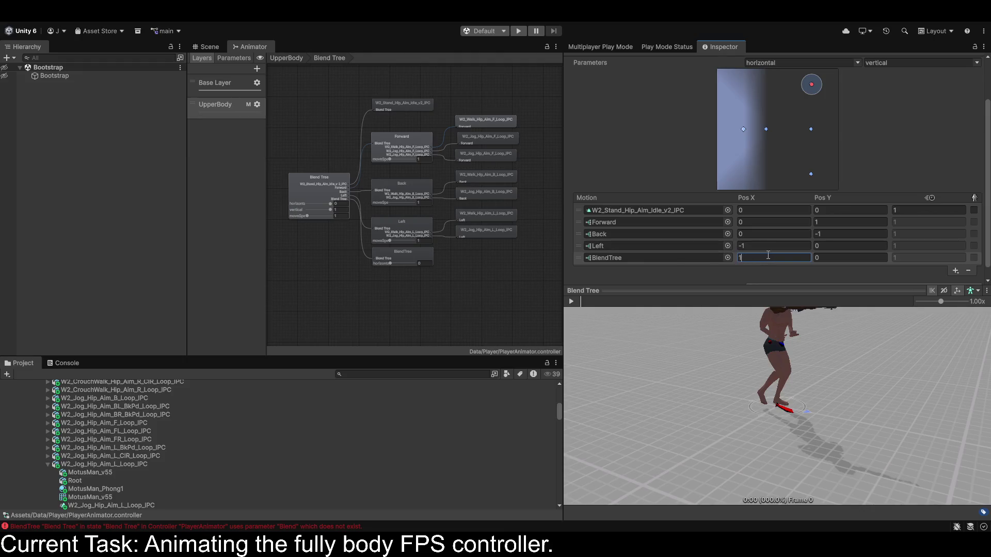
key(Return)
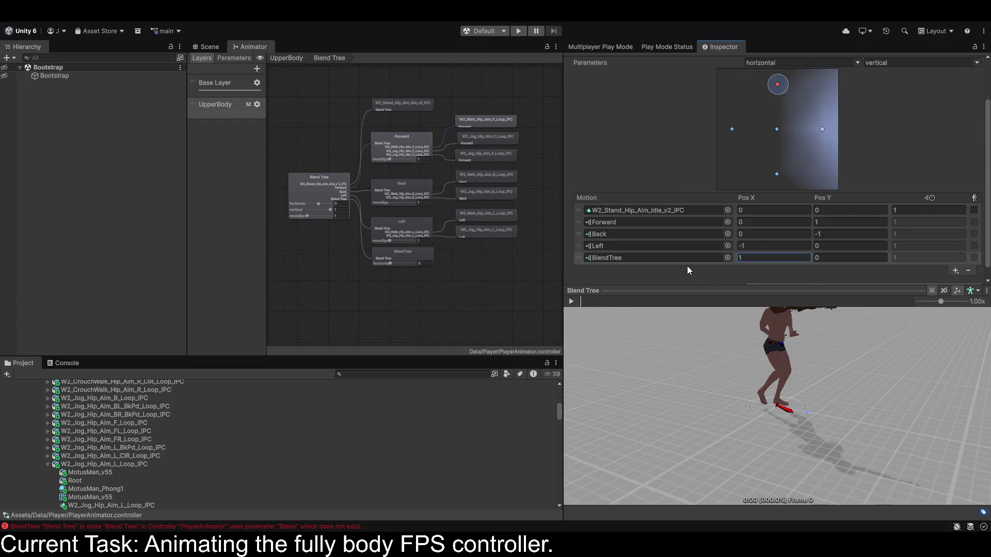
Rename the new child blend tree to Right.
click(398, 257)
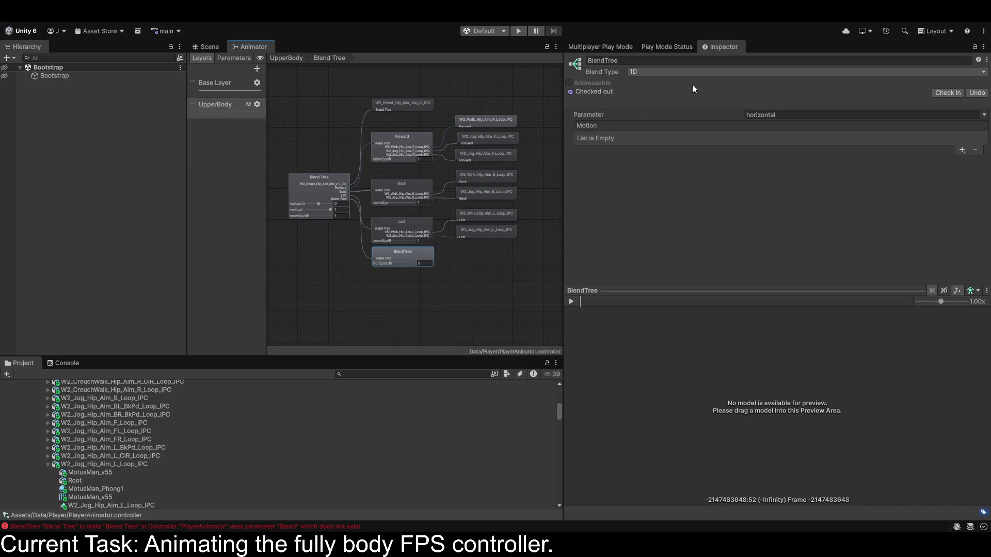
click(682, 61)
text(Right)
key(Return)
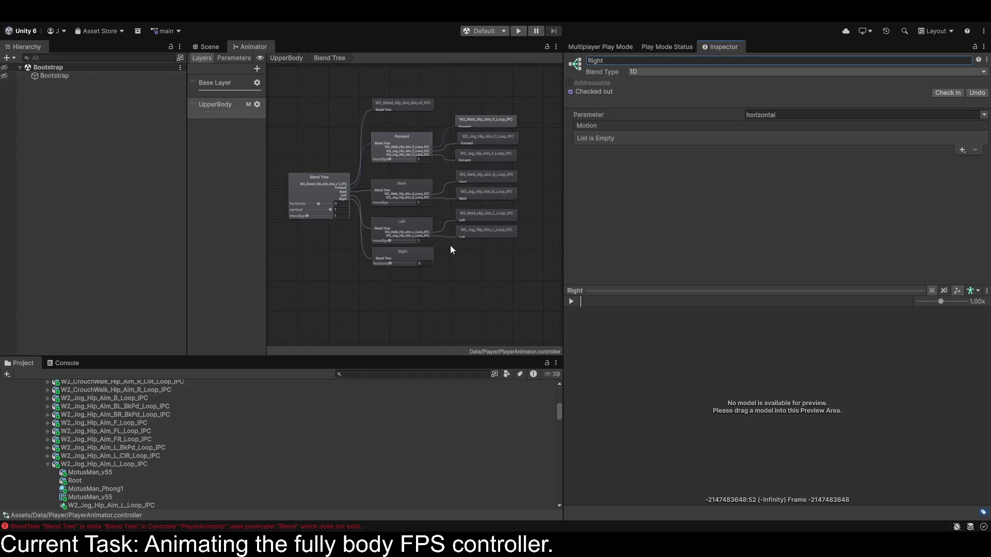
Set the Right blend tree's parameter to moveSpeed and add two motion slots.
click(494, 249)
scroll(432, 247, up, 3)
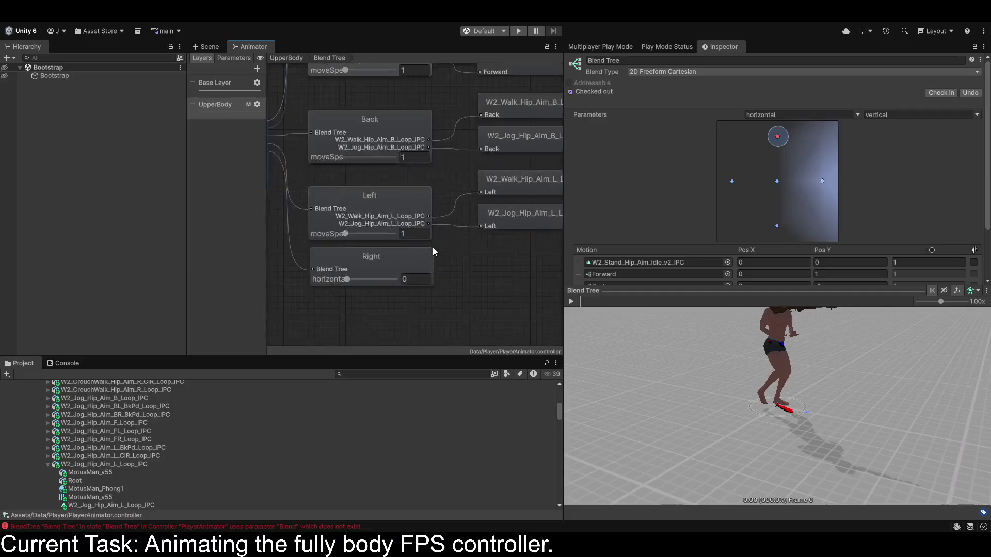
scroll(453, 264, down, 5)
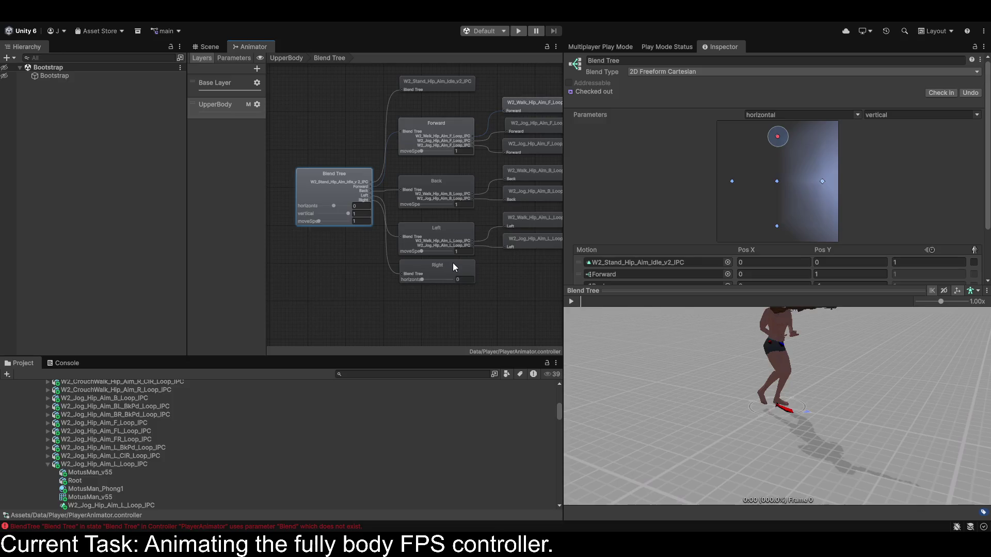
click(434, 268)
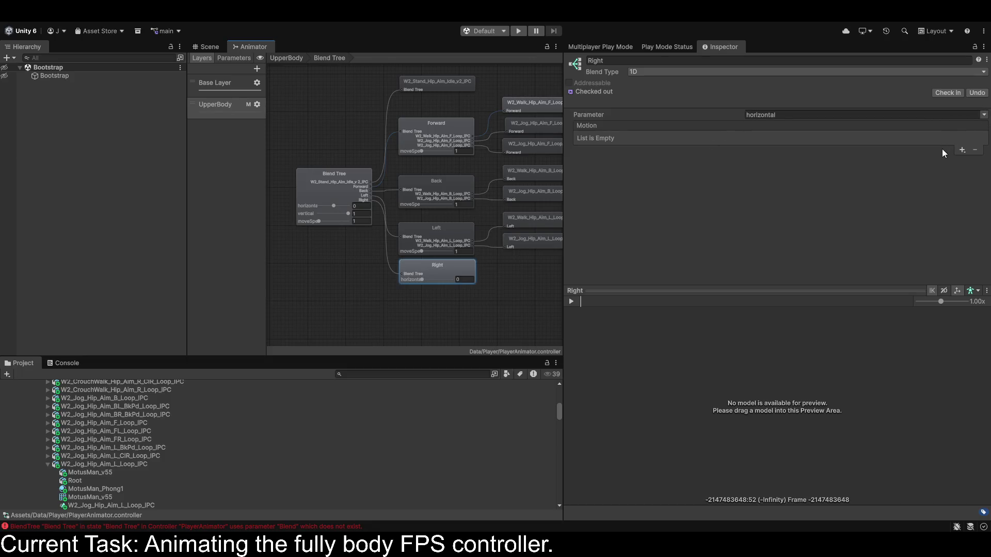
click(984, 114)
click(799, 145)
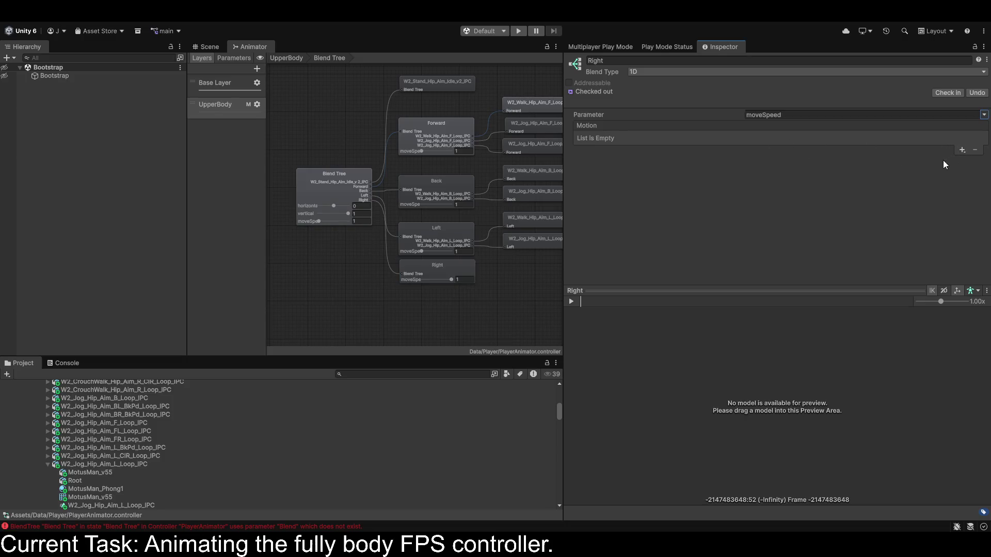
click(961, 150)
click(961, 151)
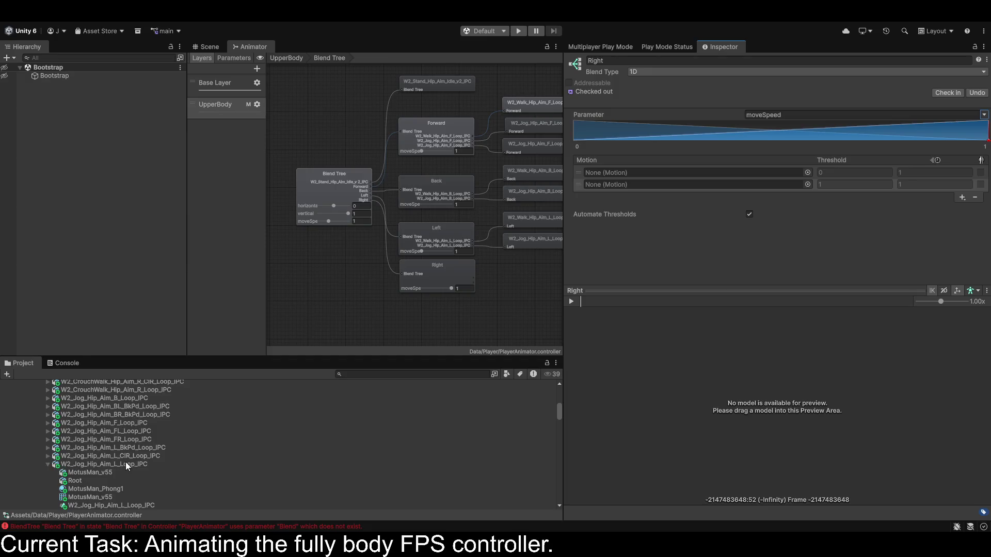
Fill Right's slots with W2_Walk_Hip_Aim_R_Loop_IPC first and W2_Jog_Hip_Aim_R_Loop_IPC second.
click(46, 464)
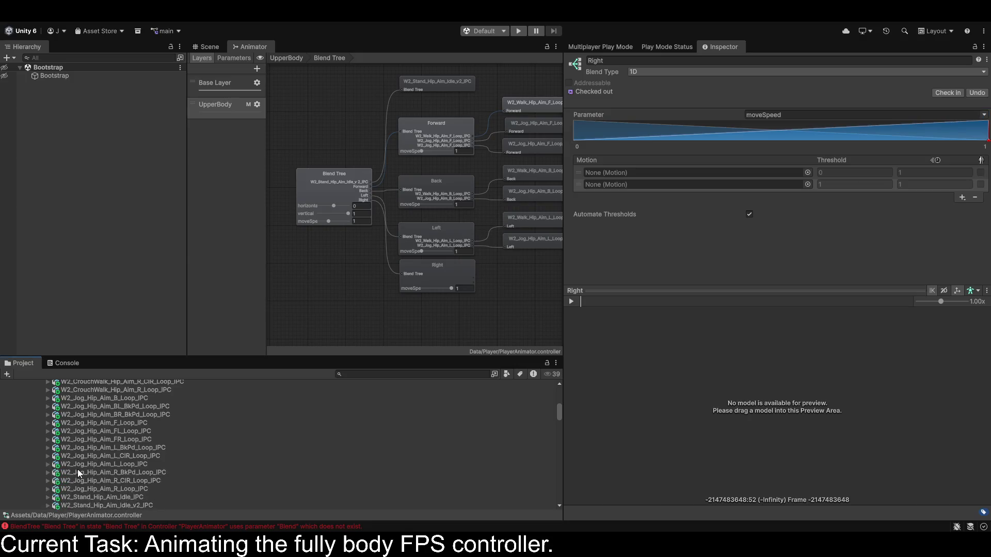
click(111, 489)
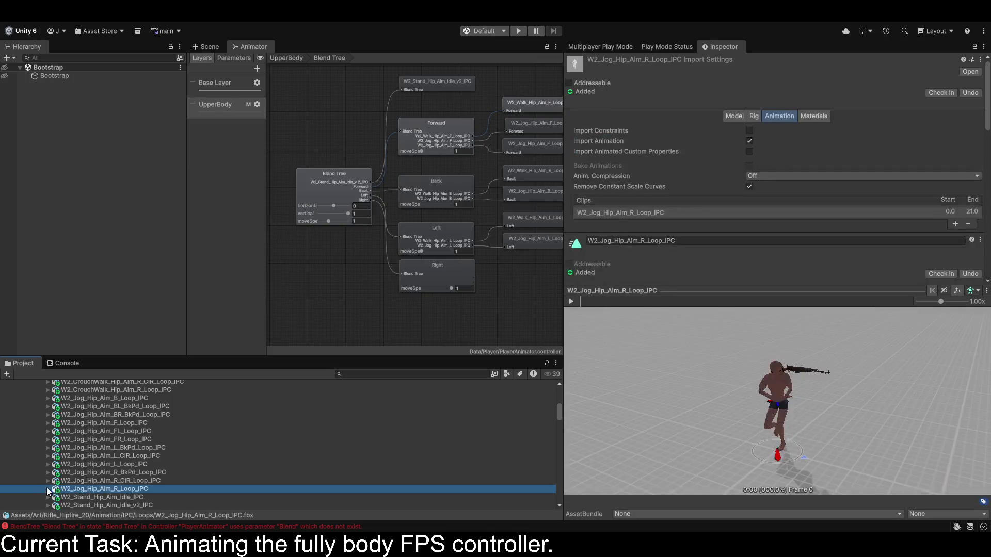
click(48, 490)
click(448, 275)
scroll(223, 434, down, 3)
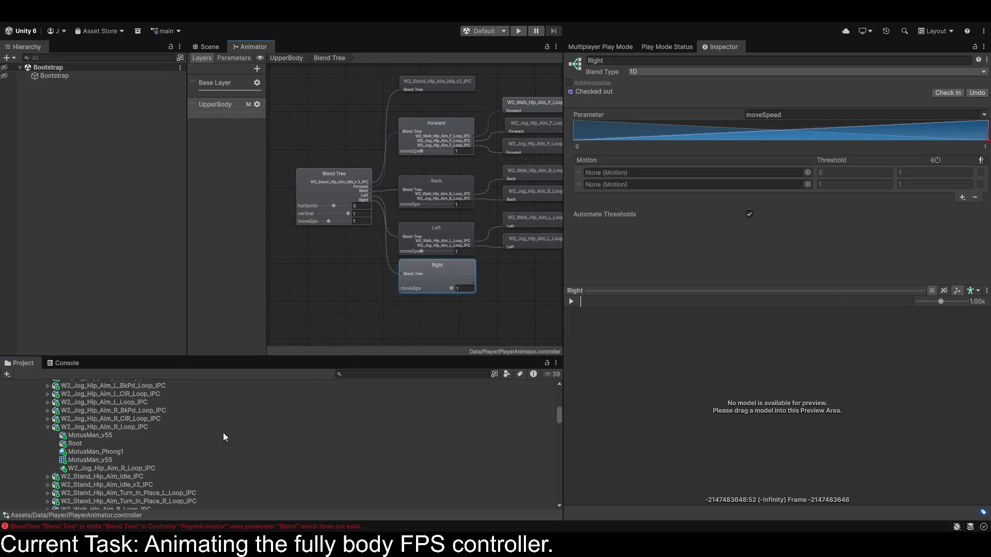
mouse_move(128, 471)
mouse_down()
mouse_move(696, 185)
mouse_move(646, 173)
mouse_up()
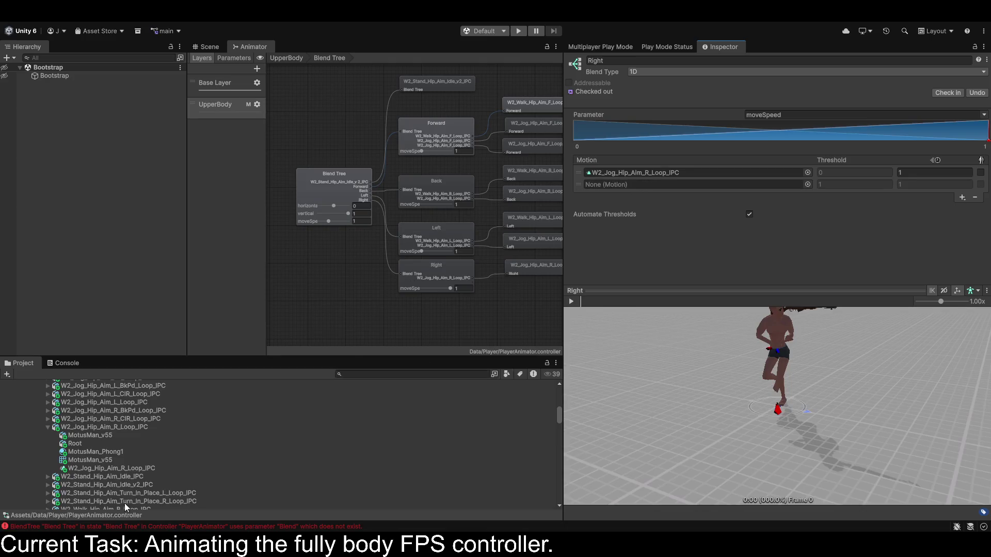
mouse_move(128, 470)
mouse_down()
mouse_move(694, 136)
mouse_move(683, 184)
mouse_up()
scroll(311, 417, down, 8)
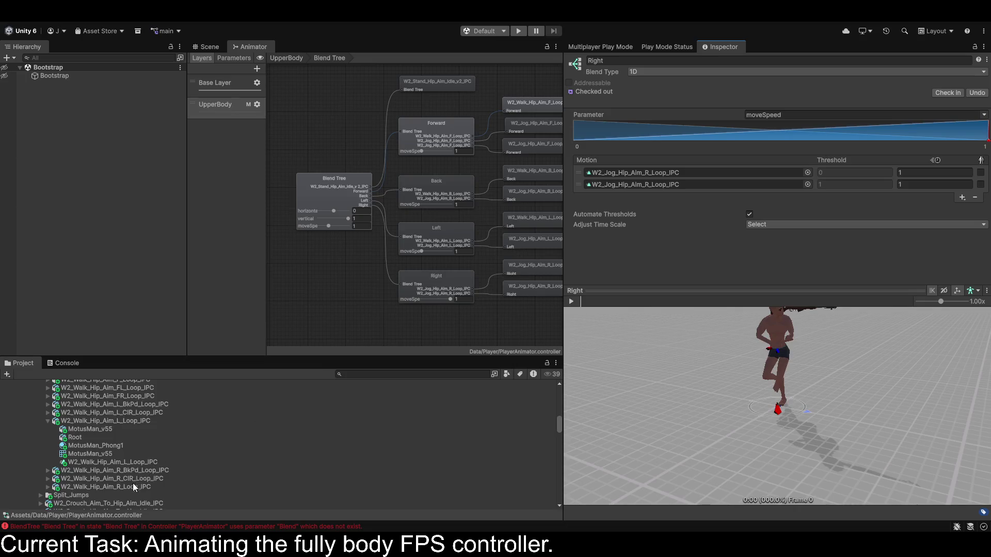
click(47, 487)
drag(118, 498, 654, 173)
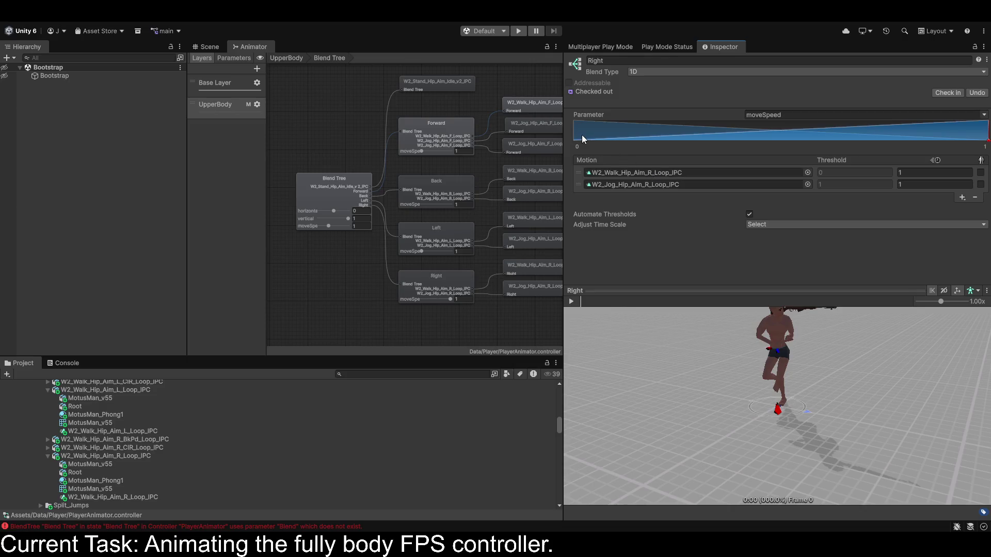
Disable Automate Thresholds and set the walk threshold to 1 and jog to 2.
click(750, 213)
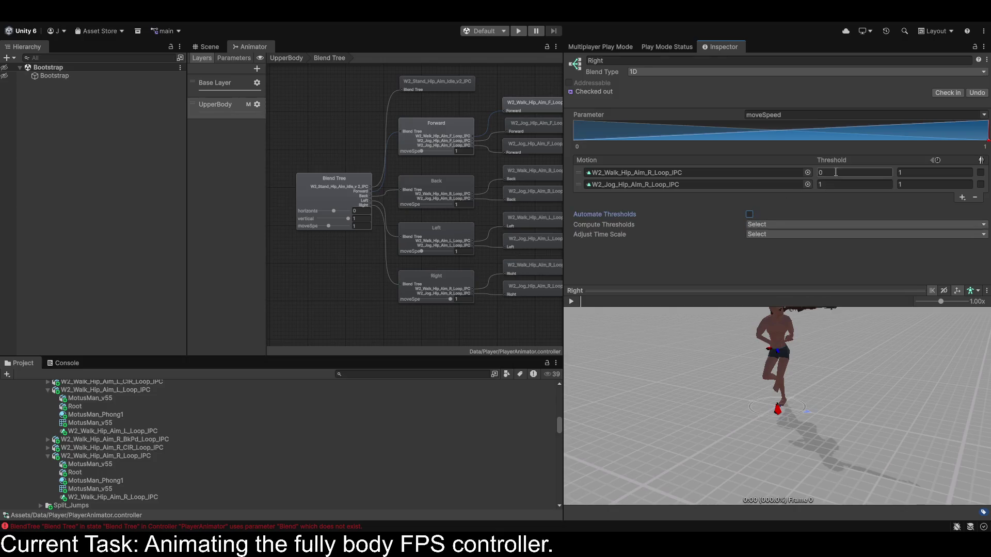
click(854, 173)
text(1)
click(829, 184)
text(2)
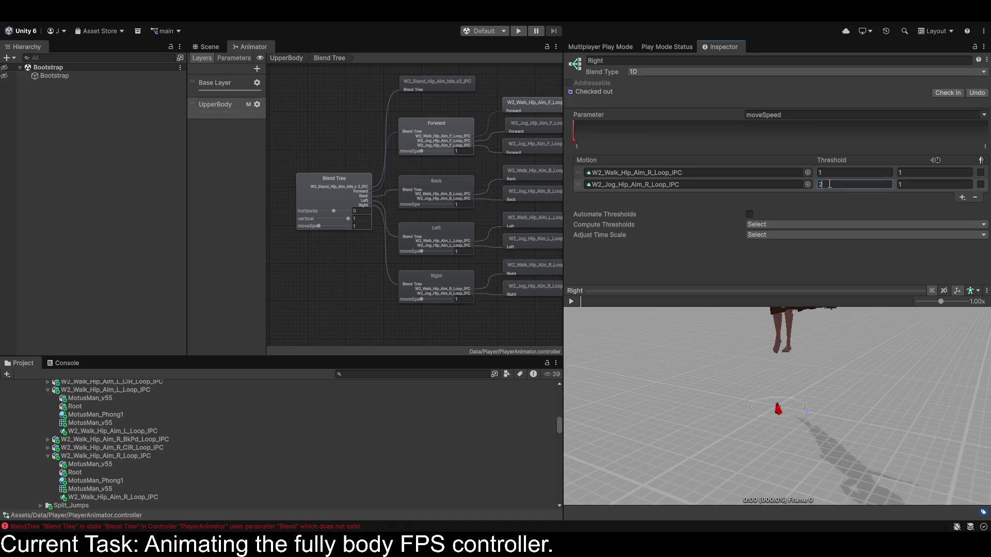
key(Return)
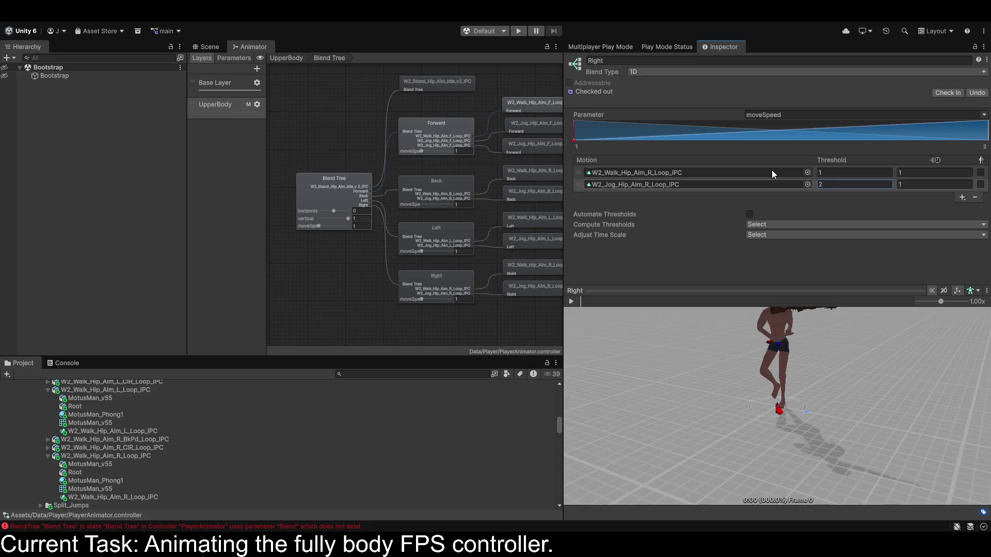
Preview the Right blend, scrubbing moveSpeed from 1 up to 2 and back.
click(571, 301)
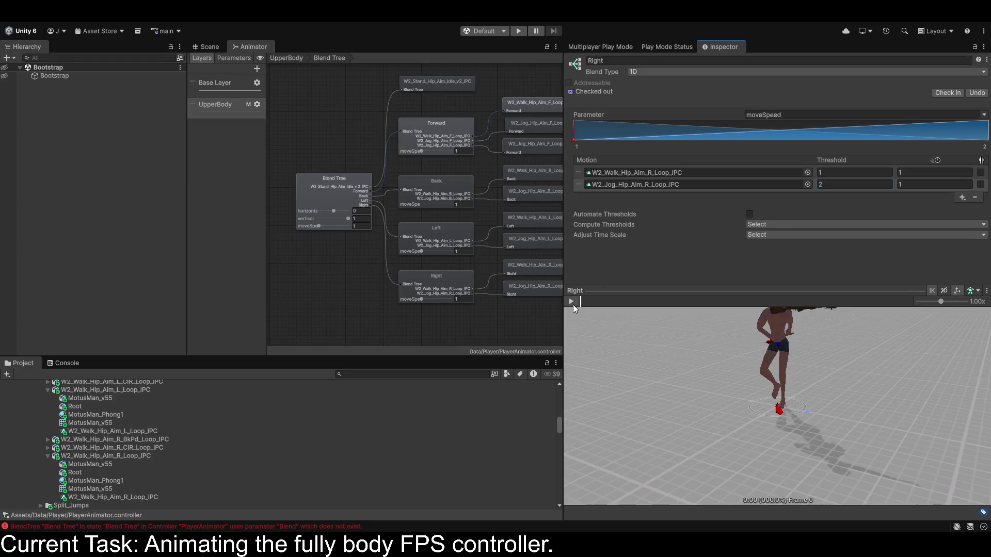
drag(696, 357, 804, 358)
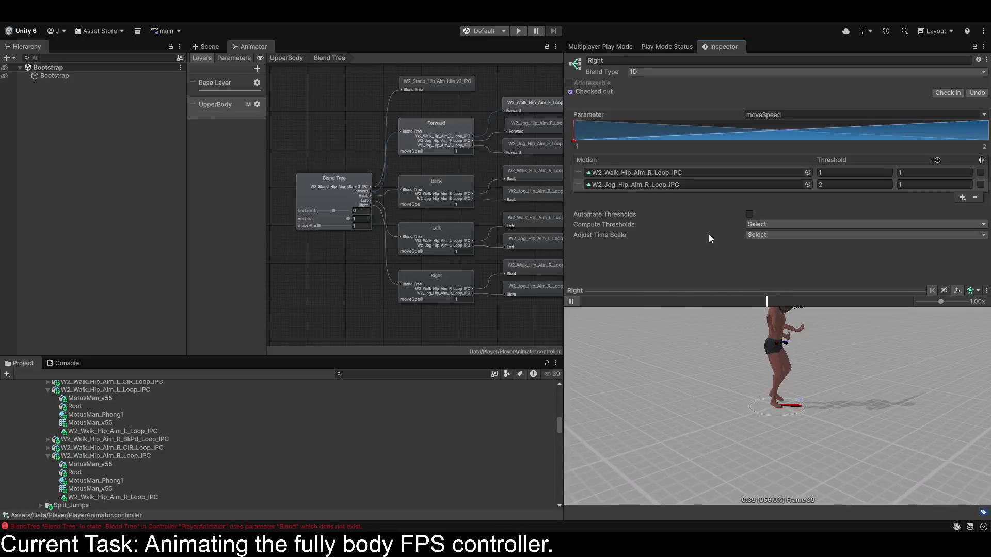
drag(574, 141, 988, 141)
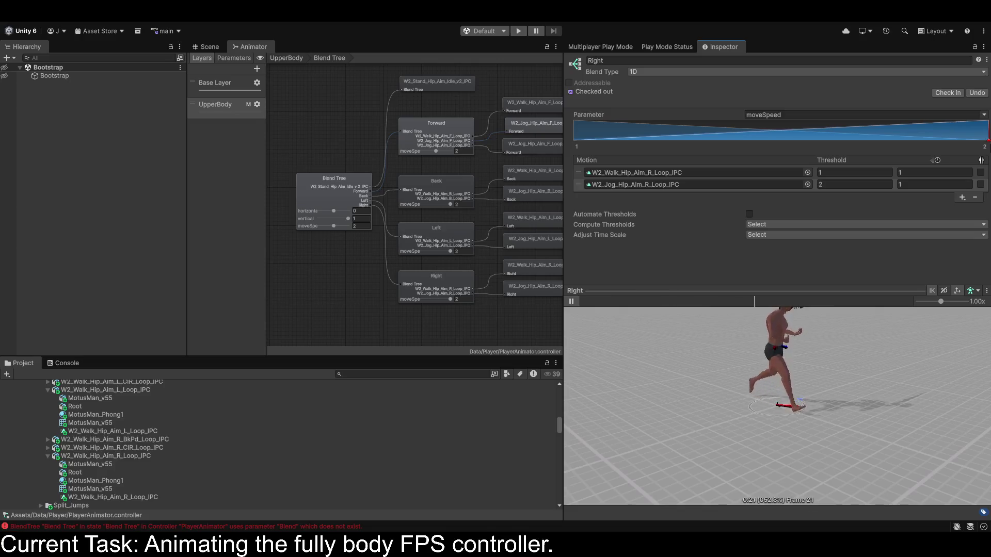
drag(987, 140, 320, 137)
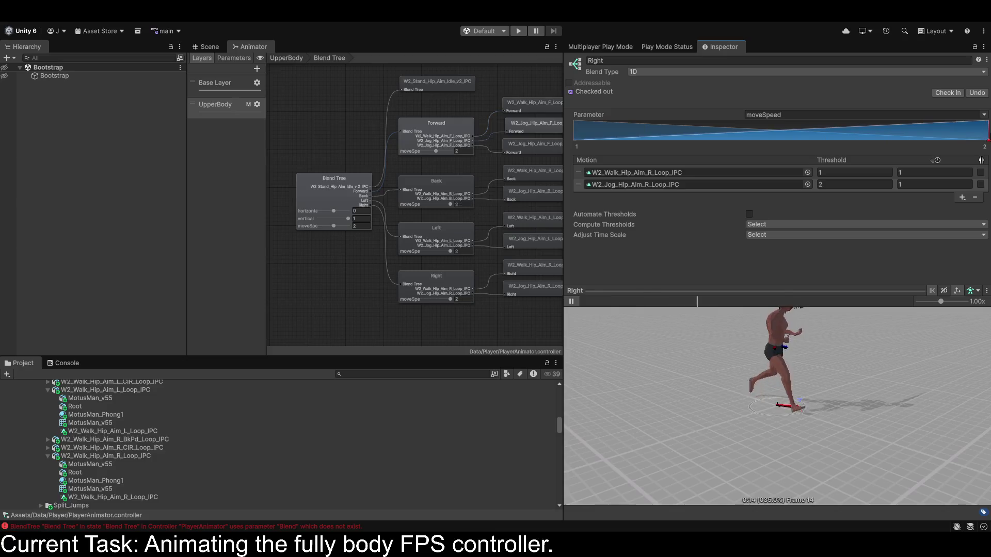
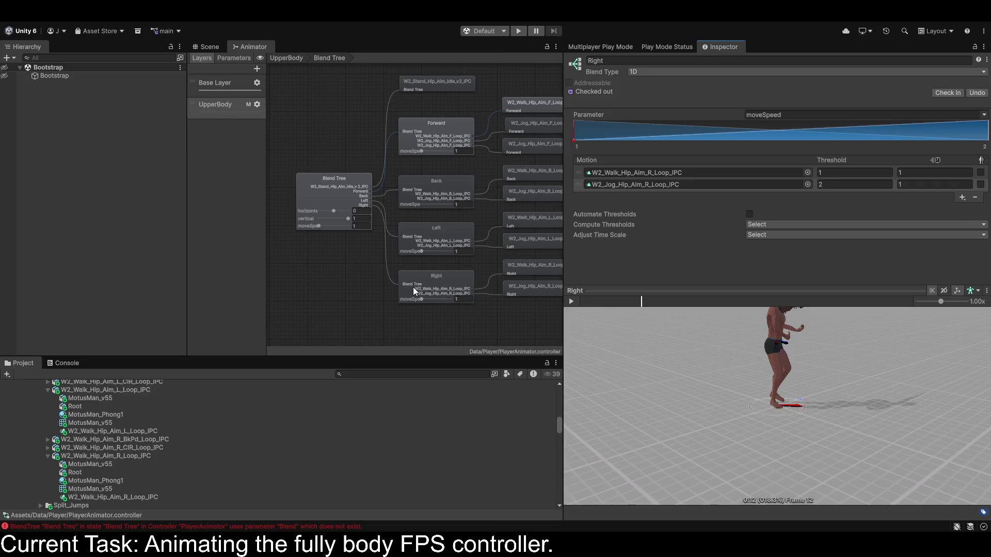
Preview the UpperBody blend tree's right, left and forward blends, raise moveSpeed, then return it to 1.
click(351, 186)
scroll(805, 181, down, 3)
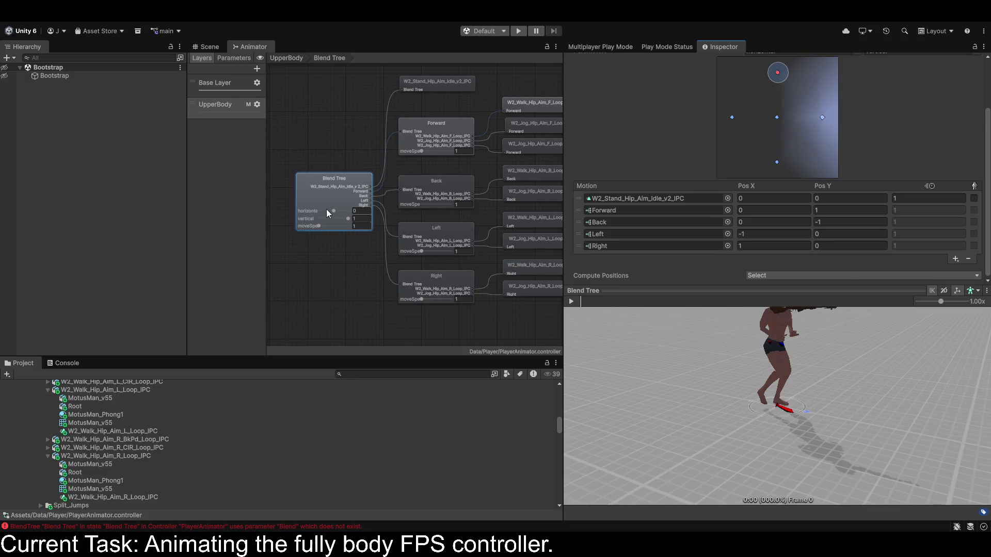
drag(333, 211, 359, 215)
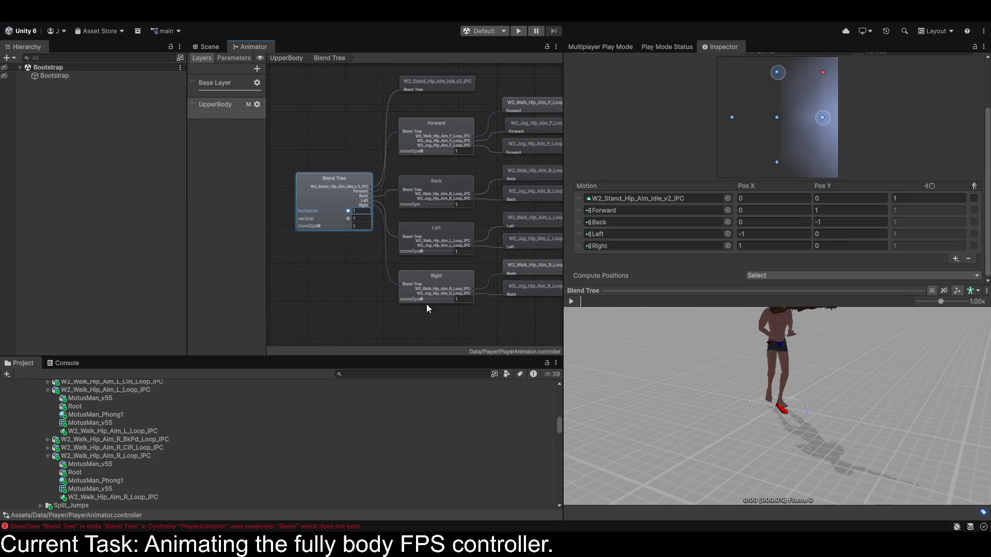
click(571, 301)
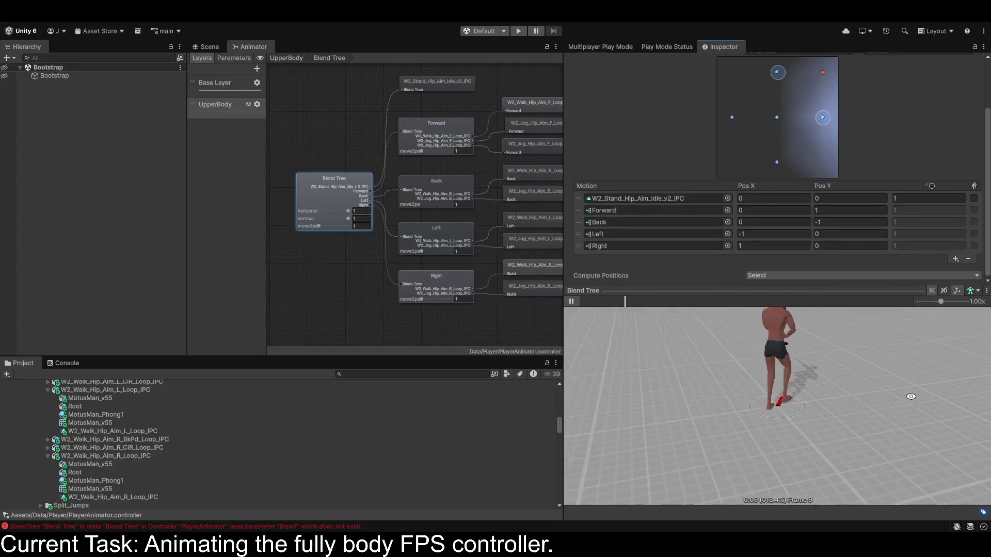
mouse_move(348, 212)
mouse_down()
mouse_move(231, 219)
mouse_move(409, 221)
mouse_up()
mouse_move(658, 357)
mouse_down()
mouse_move(622, 435)
mouse_move(569, 424)
mouse_up()
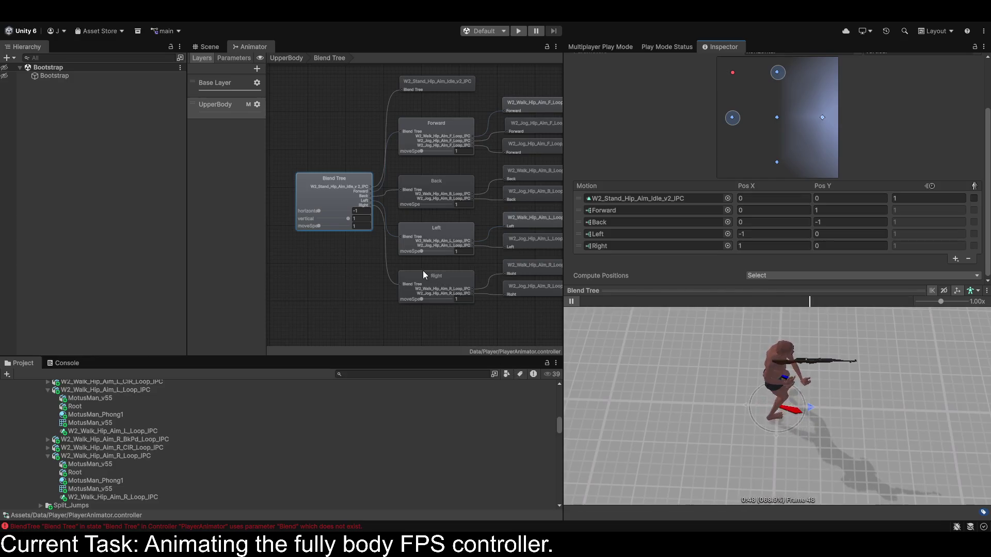
drag(320, 225, 356, 228)
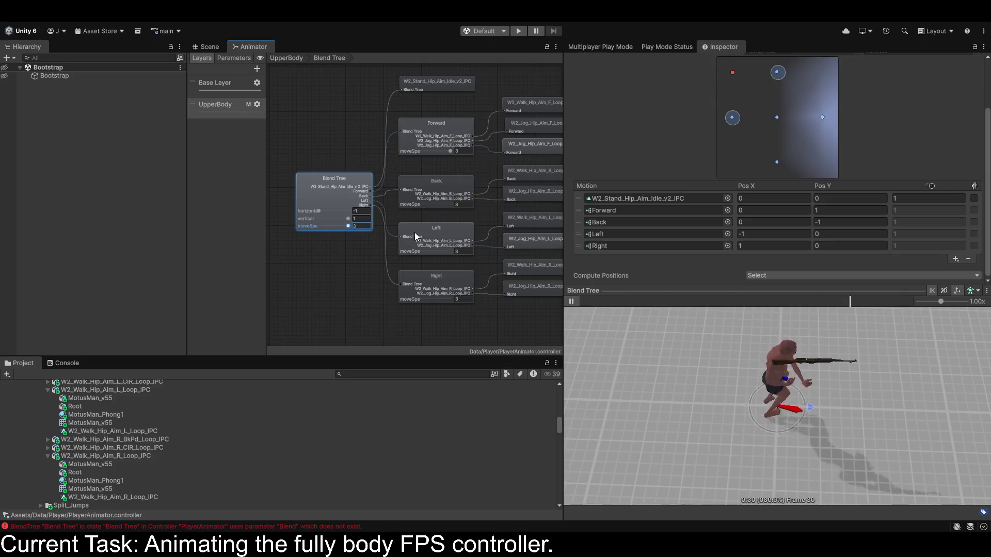
mouse_move(348, 225)
mouse_down()
mouse_move(337, 239)
mouse_move(303, 239)
mouse_up()
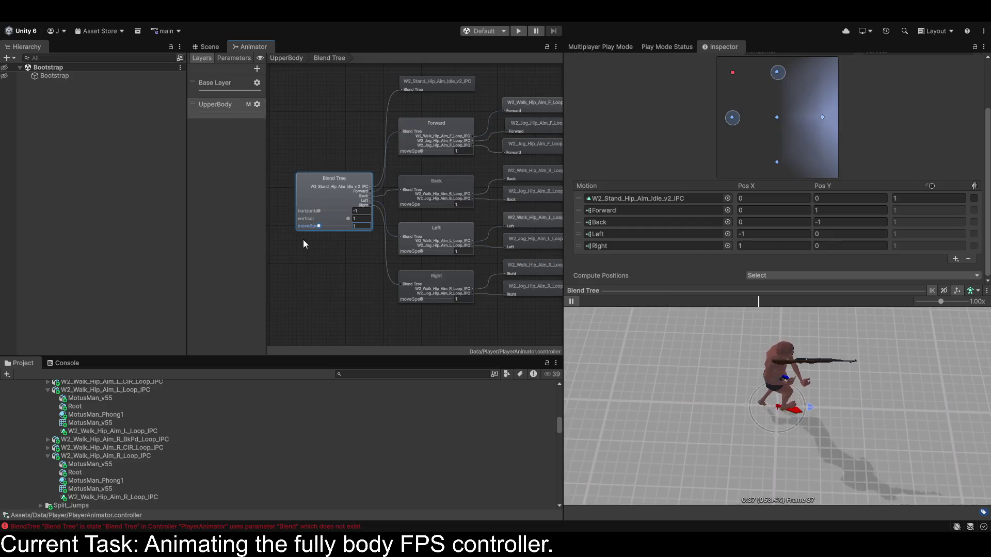
Check the Base Layer and UpperBody graphs, then reopen the UpperBody blend tree and its settings.
click(212, 87)
click(218, 106)
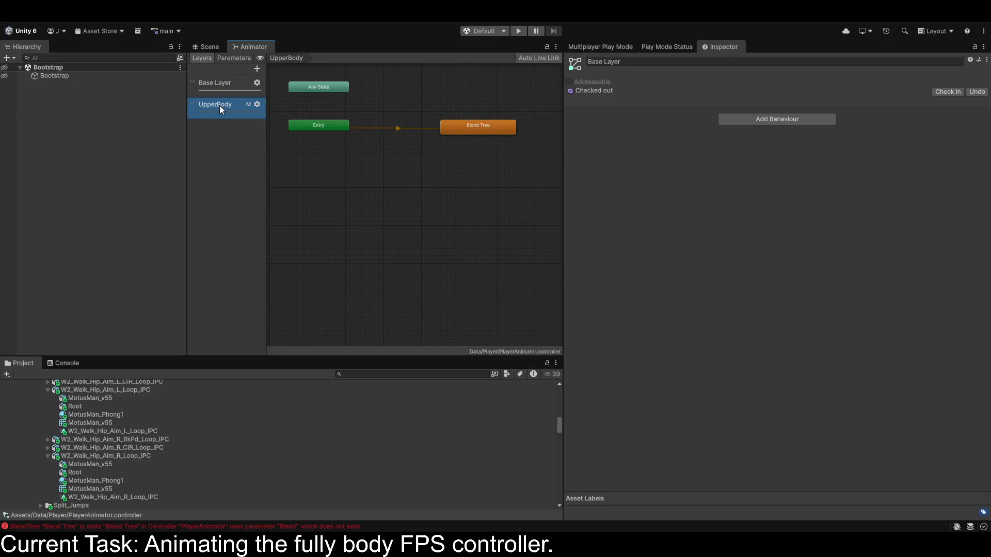
click(477, 129)
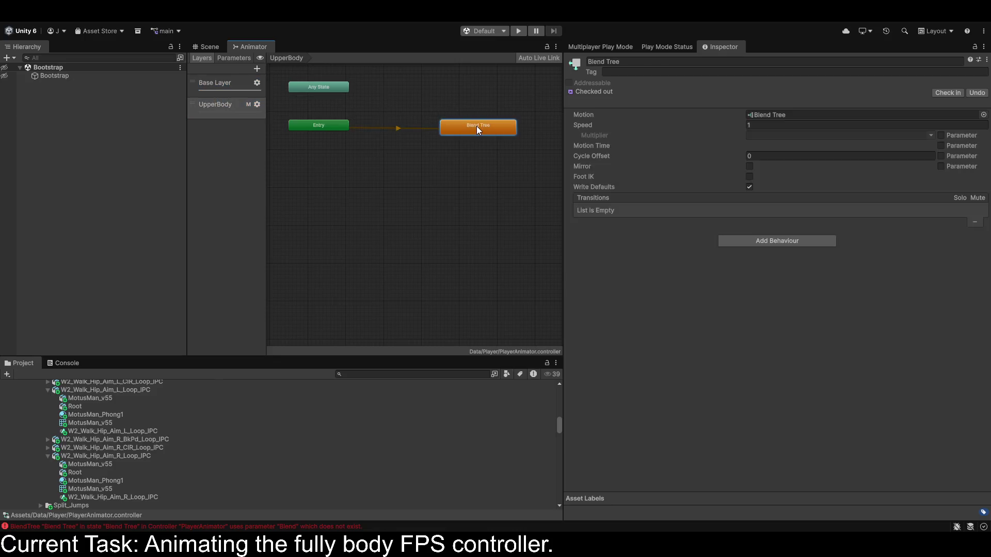
click(225, 87)
click(230, 110)
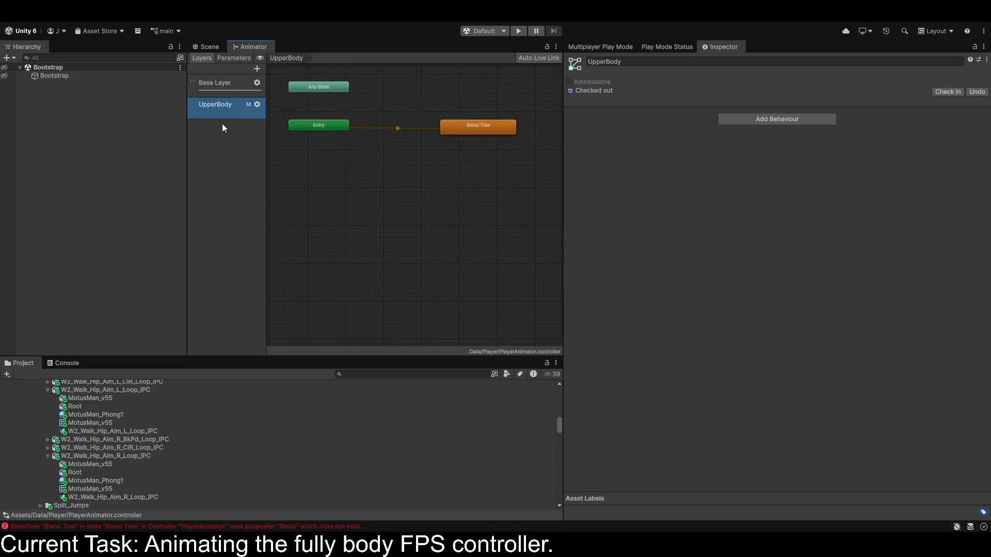
click(476, 134)
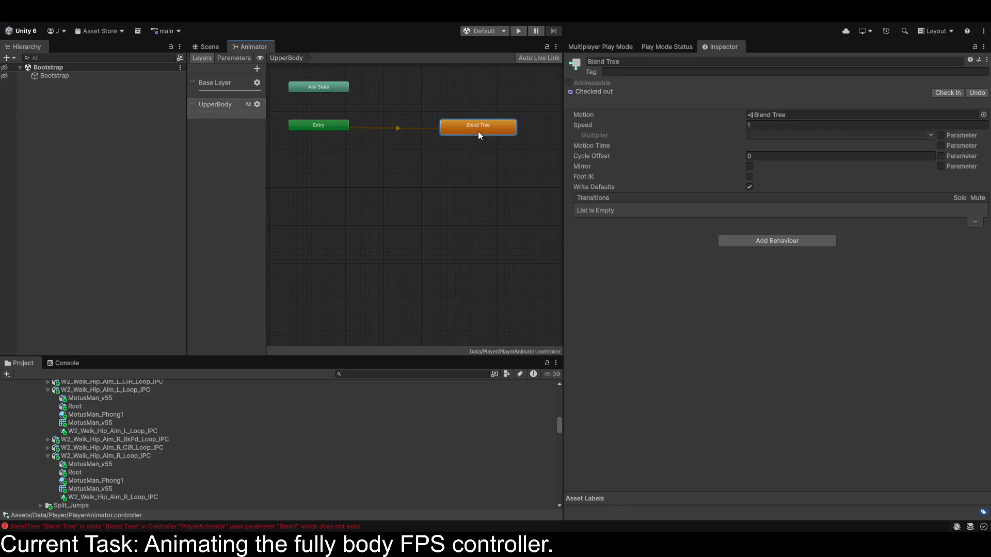
double_click(479, 129)
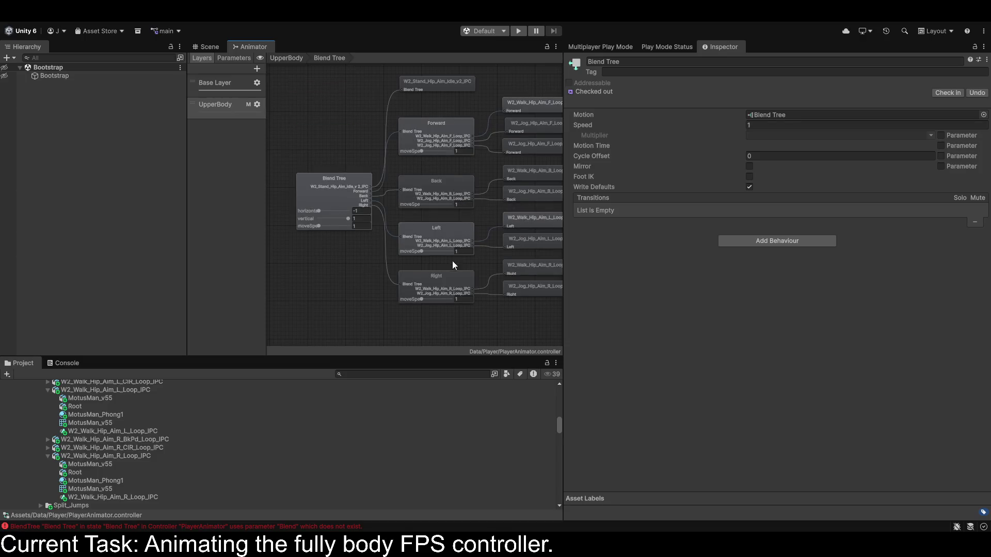
click(436, 86)
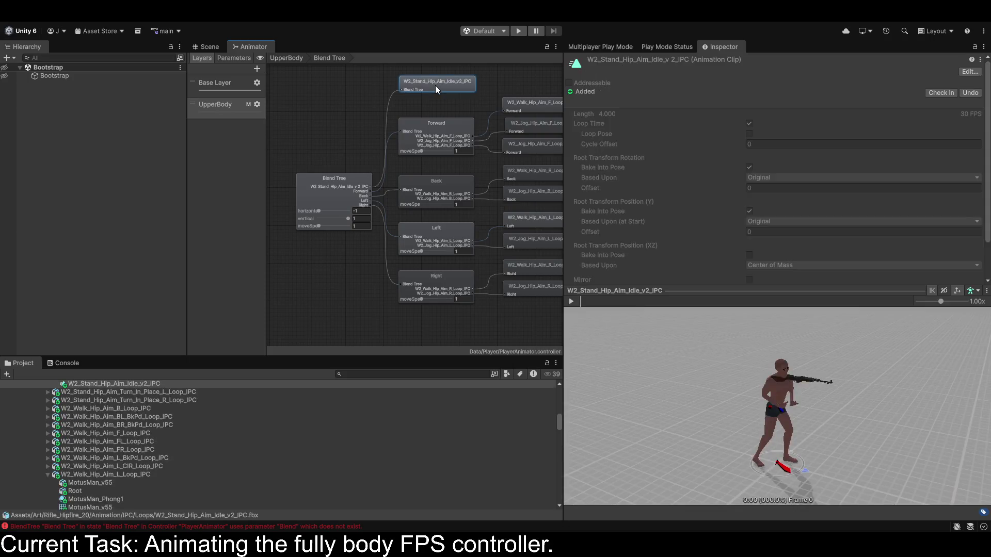
click(340, 184)
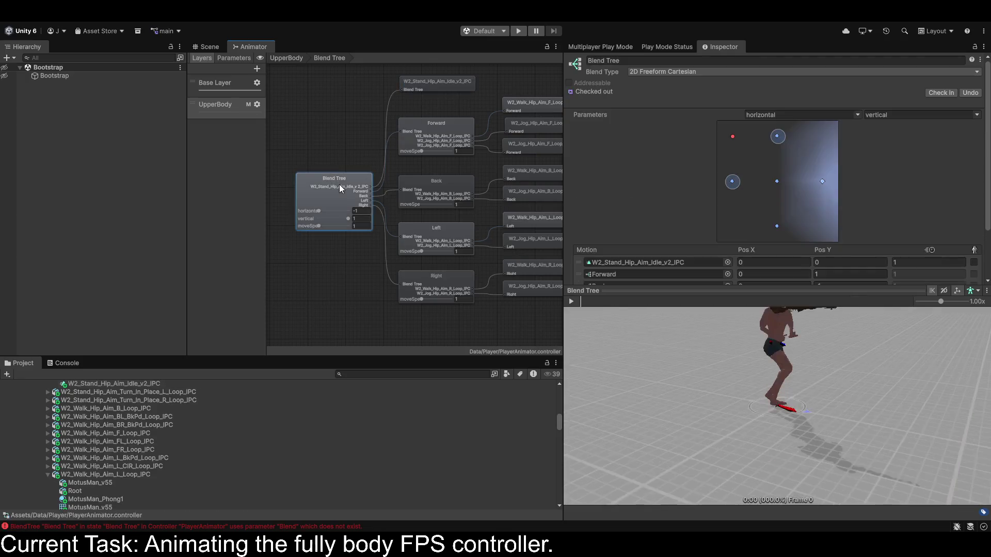
scroll(686, 137, down, 3)
scroll(686, 137, up, 3)
scroll(683, 138, down, 3)
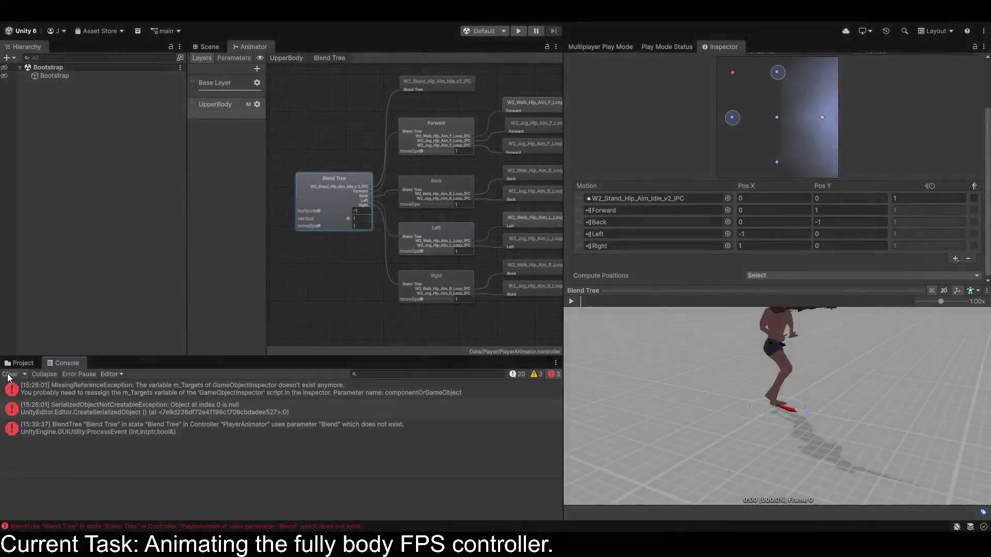
Clear the Console errors and scroll the Project panel to the Player folder's assets.
click(9, 375)
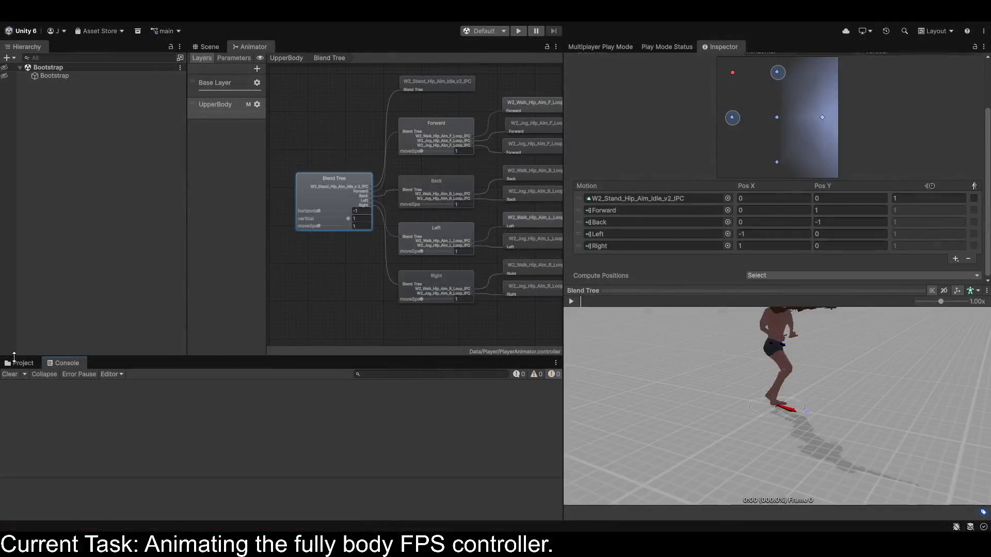
click(21, 363)
scroll(76, 448, down, 5)
scroll(71, 461, up, 5)
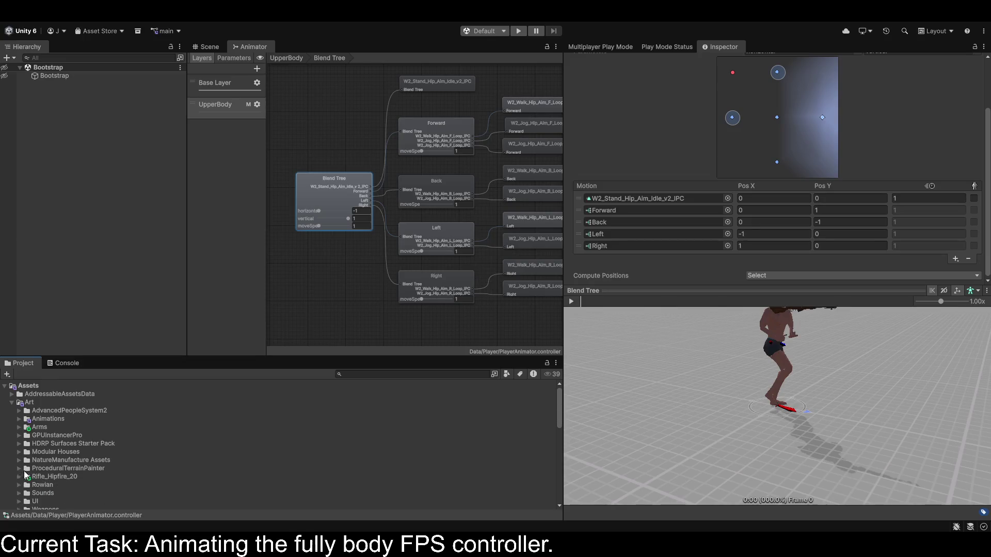
scroll(23, 470, down, 10)
scroll(32, 439, up, 4)
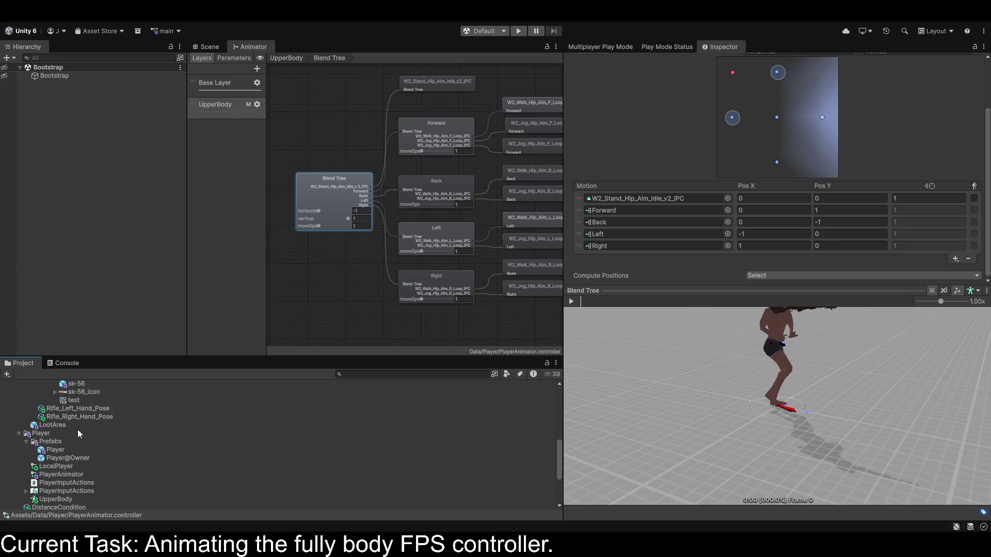
Open the Base Layer blend tree and review its motions, including MCU_am_Ready_Idle_01.
click(224, 80)
click(439, 127)
double_click(439, 127)
click(361, 231)
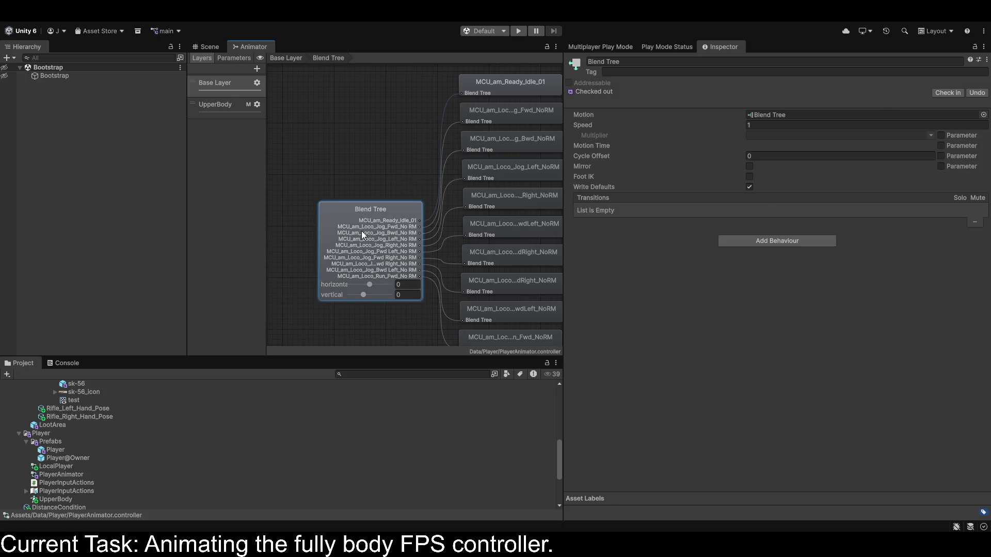
scroll(677, 154, down, 3)
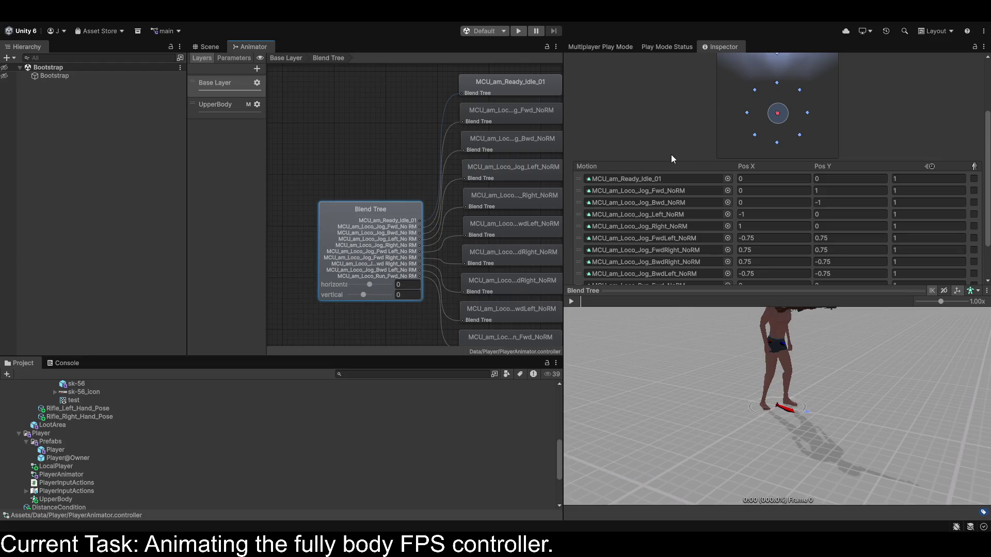
scroll(670, 153, down, 2)
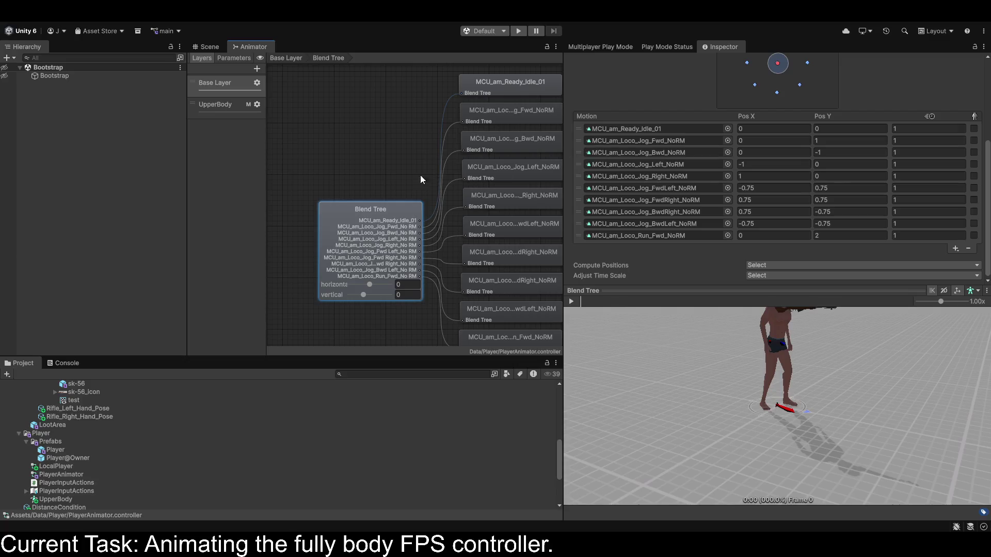
scroll(387, 181, down, 3)
scroll(385, 184, up, 3)
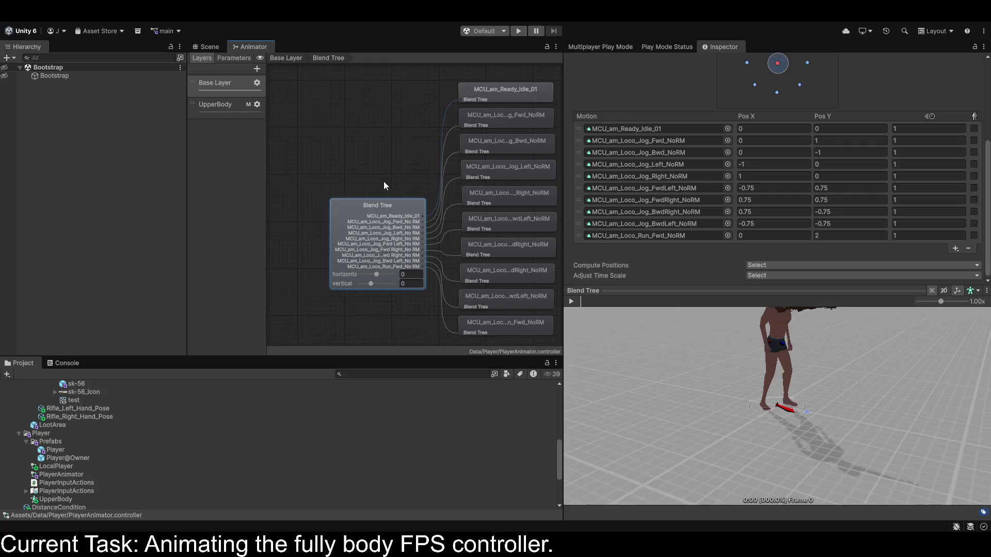
drag(400, 155, 345, 147)
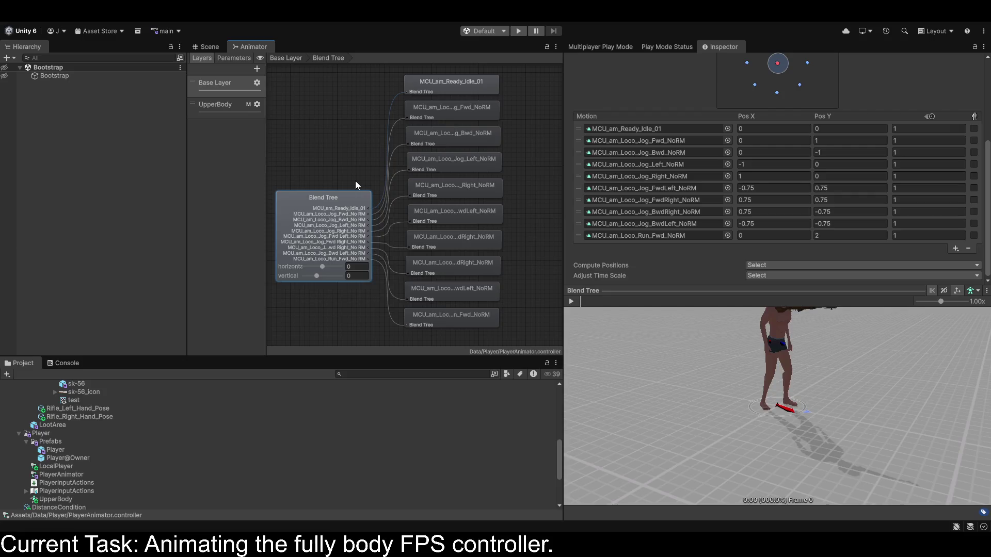
click(453, 87)
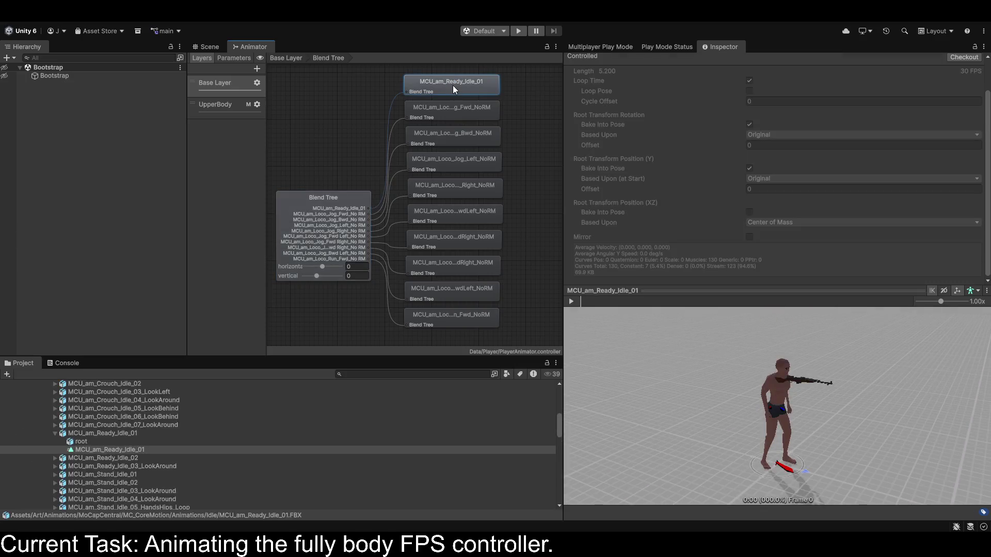
click(331, 240)
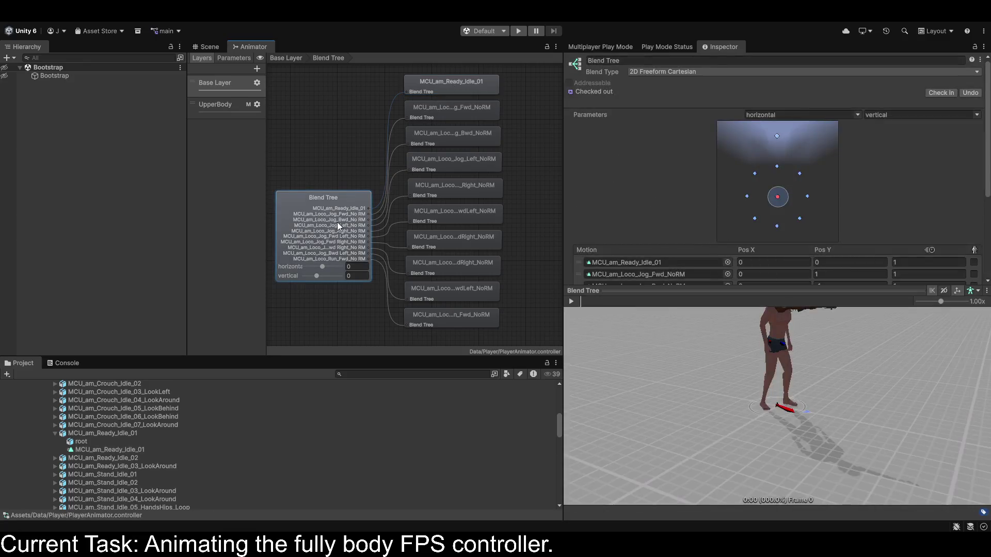
Delete the forward, backward, left, right and forward-left jog child motions.
click(479, 117)
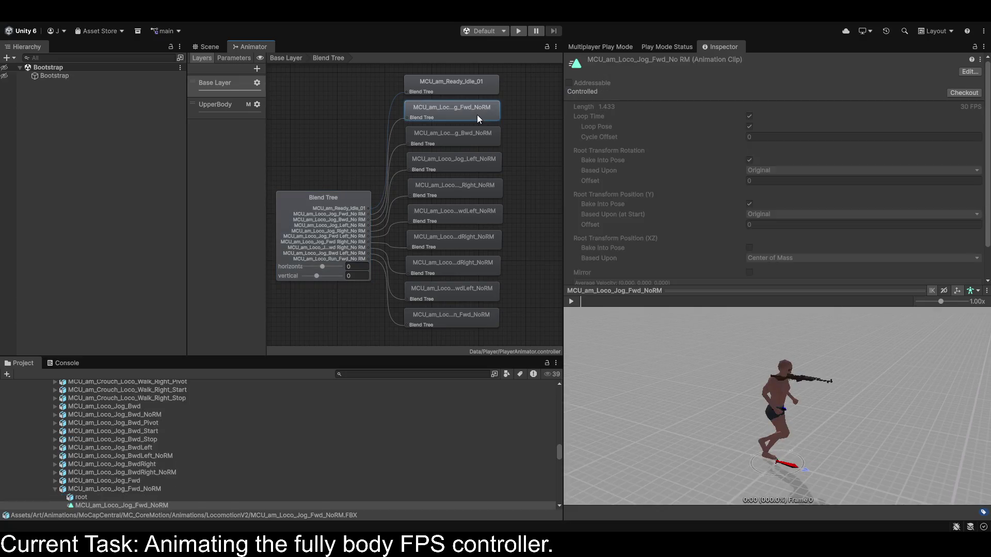
key(Delete)
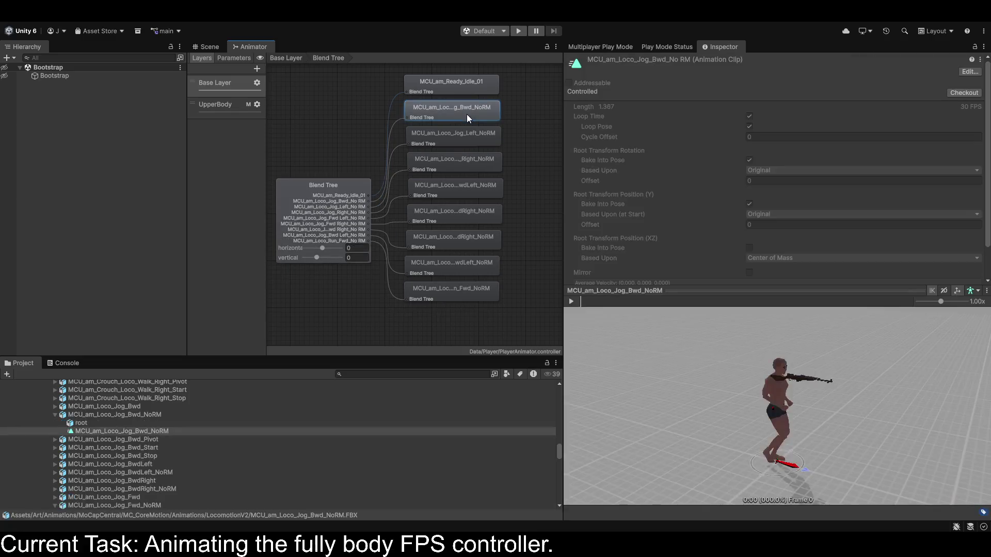
key(Delete)
key(Delete)
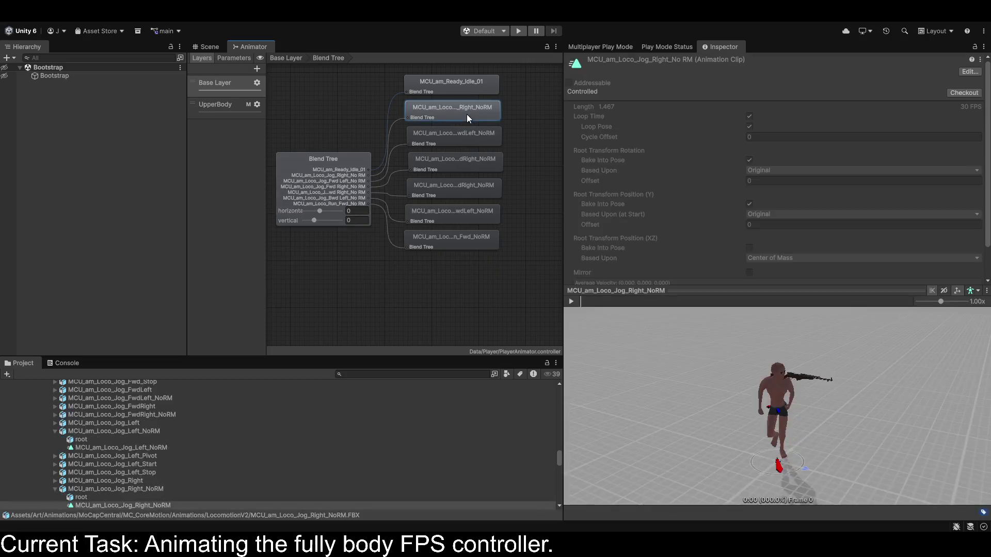
key(Delete)
key(Delete)
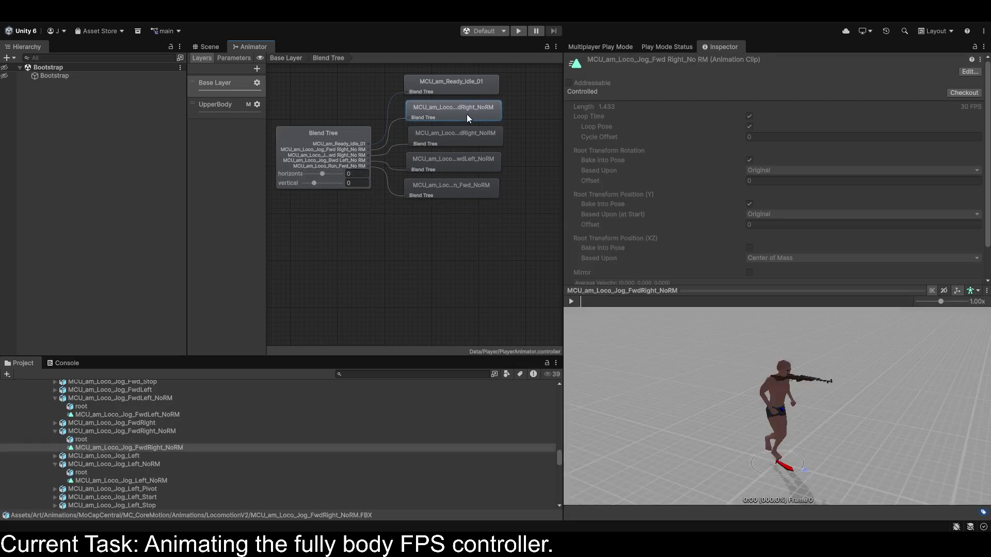
key(Delete)
key(Delete)
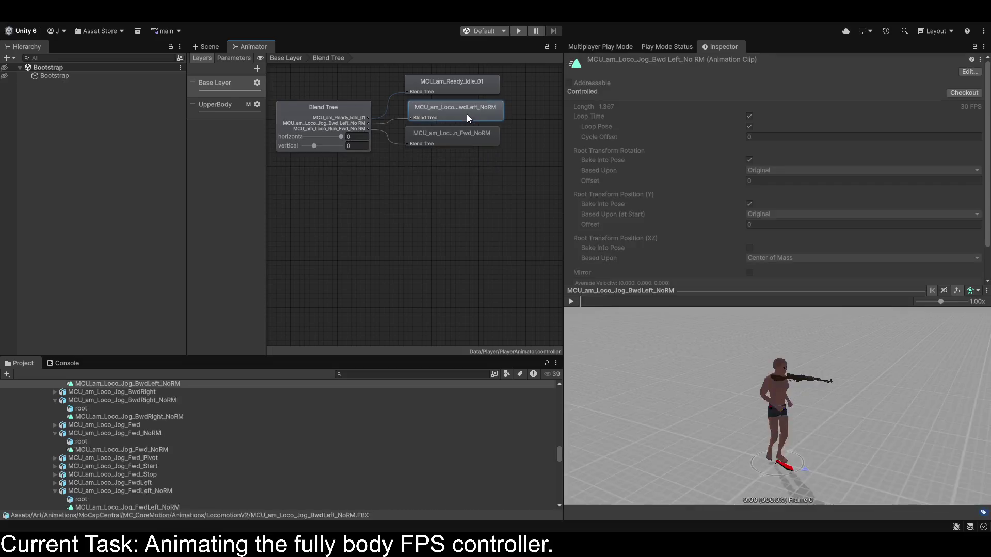
key(Delete)
key(Delete)
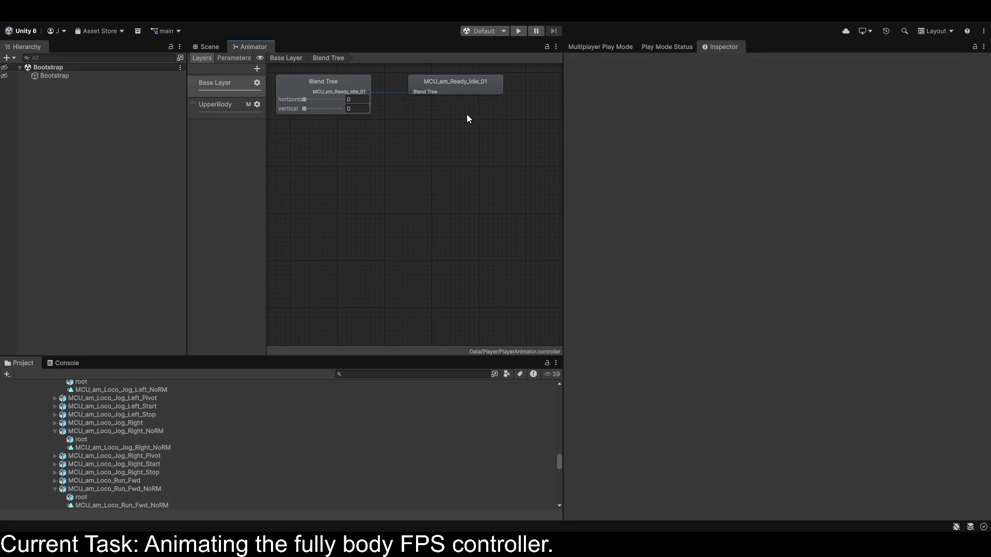
Collapse the Jog_Right, Run_Fwd, Jog_Bwd and Jog_BwdLeft asset entries in the Project panel.
click(323, 88)
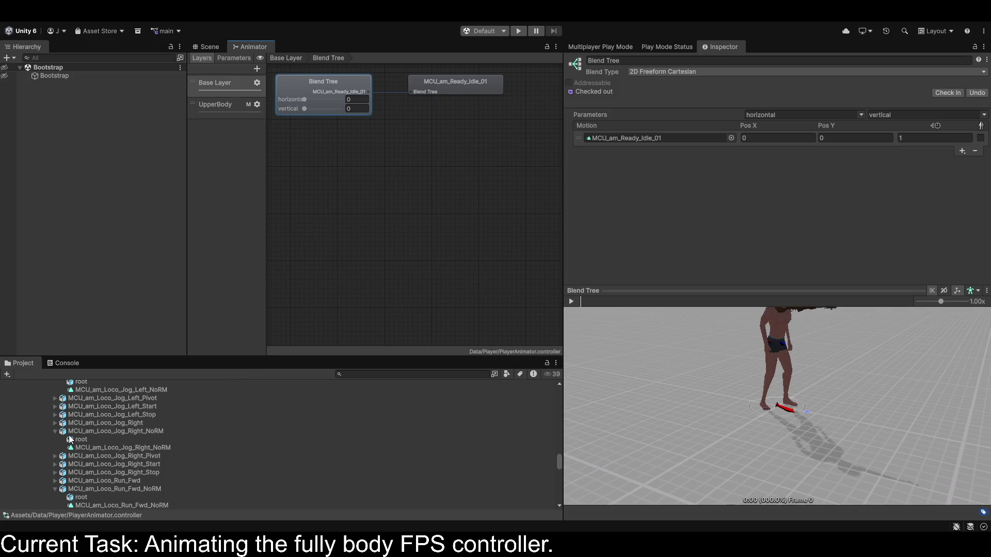
click(54, 432)
click(55, 472)
scroll(52, 464, up, 10)
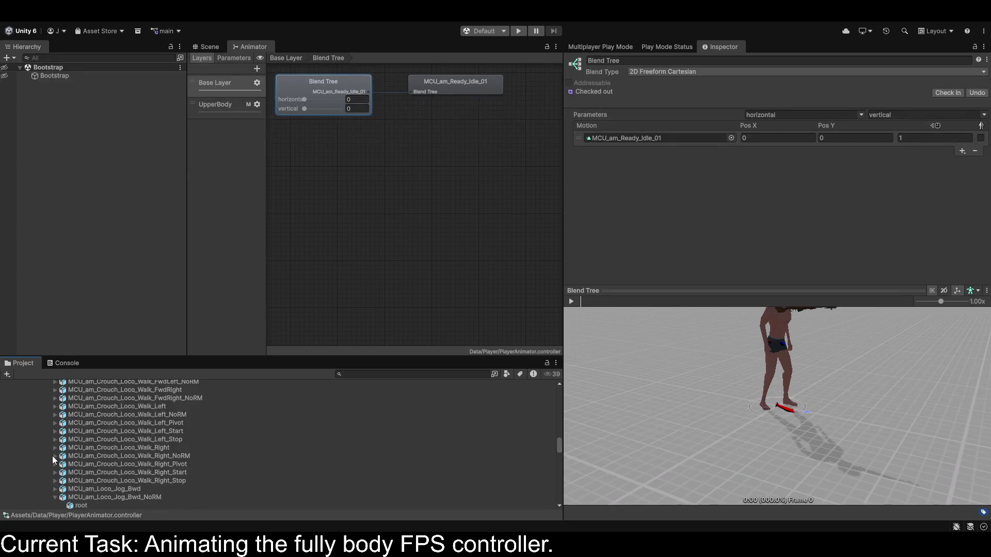
click(54, 495)
scroll(54, 494, down, 3)
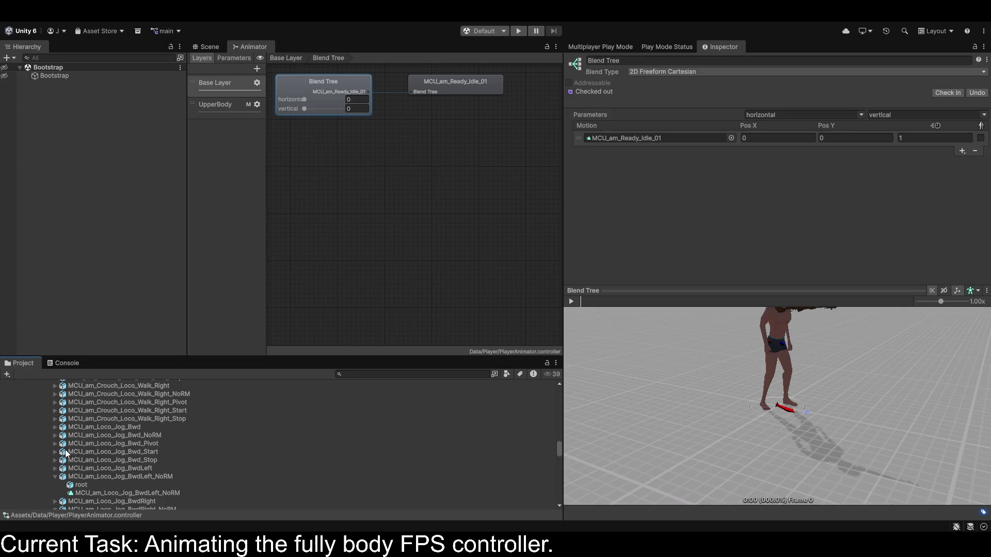
click(55, 477)
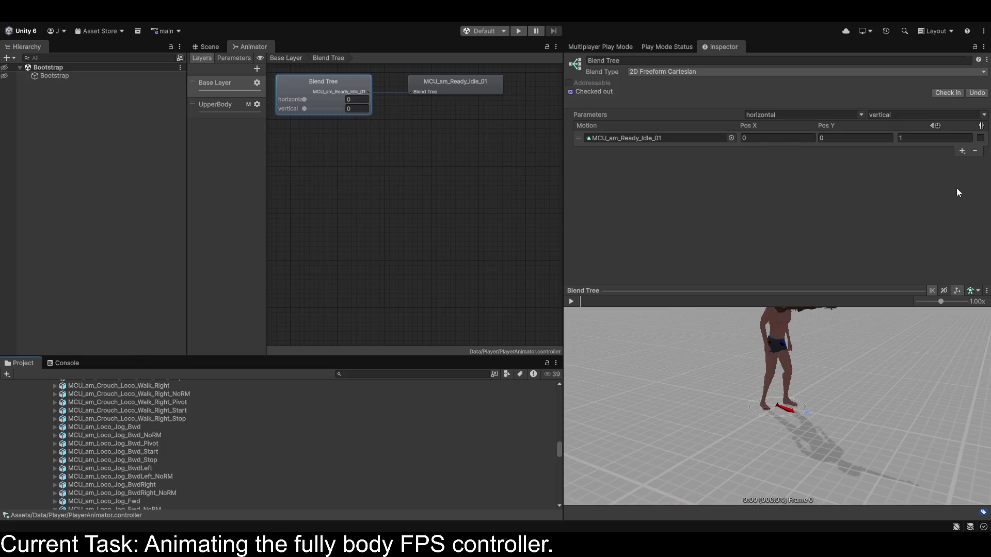
Add a new child blend tree to the main tree and rename it 'Forward'.
click(934, 173)
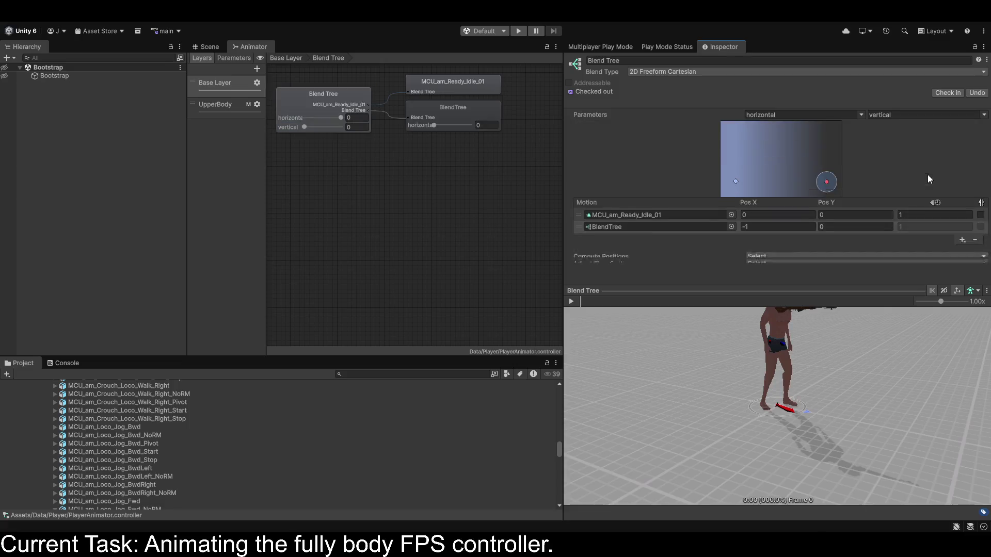
scroll(698, 216, down, 1)
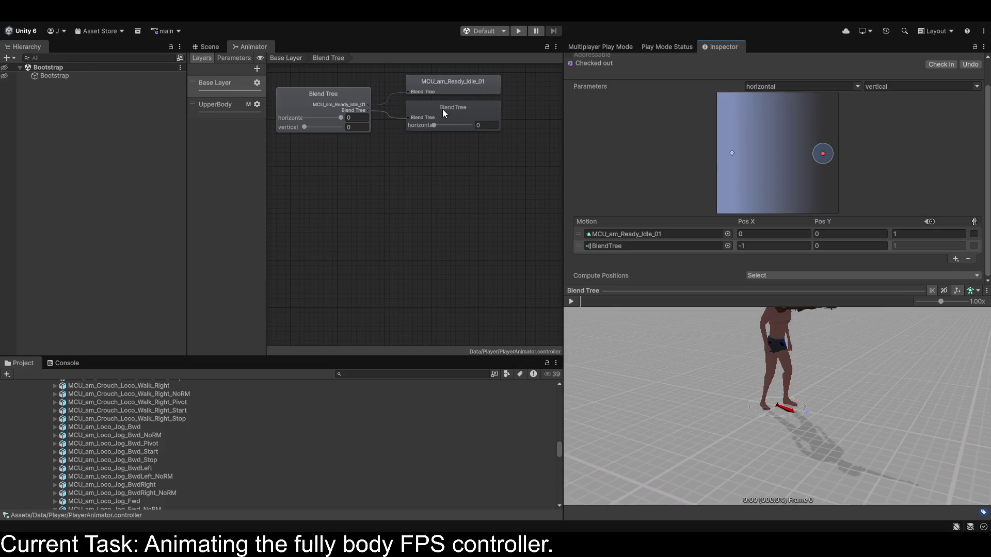
click(442, 110)
click(643, 57)
text(Forward)
key(Return)
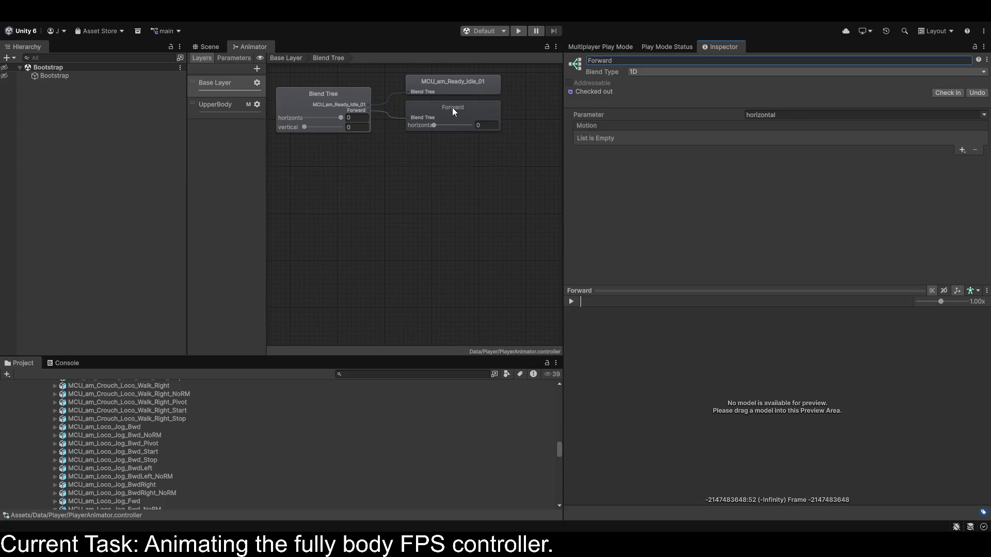
click(477, 105)
click(689, 72)
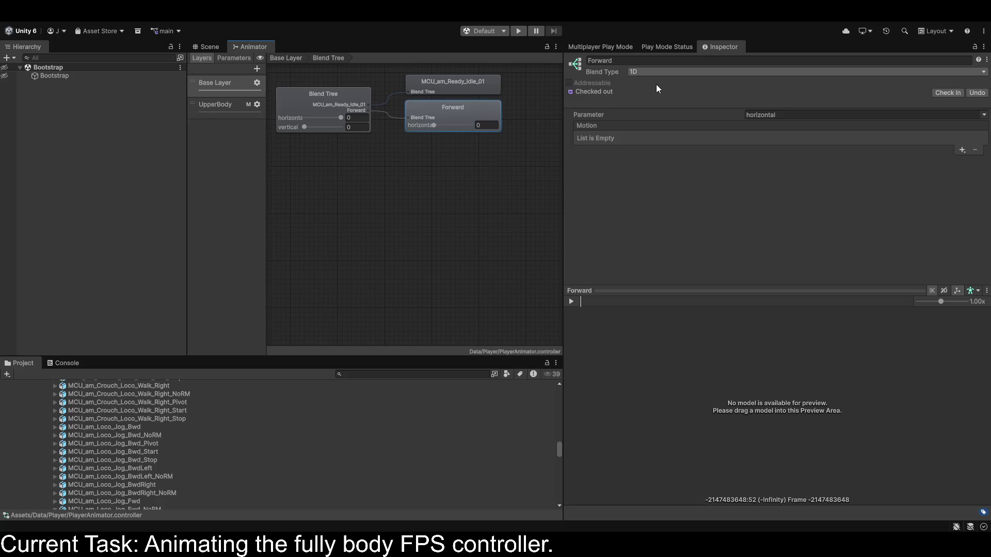
click(984, 115)
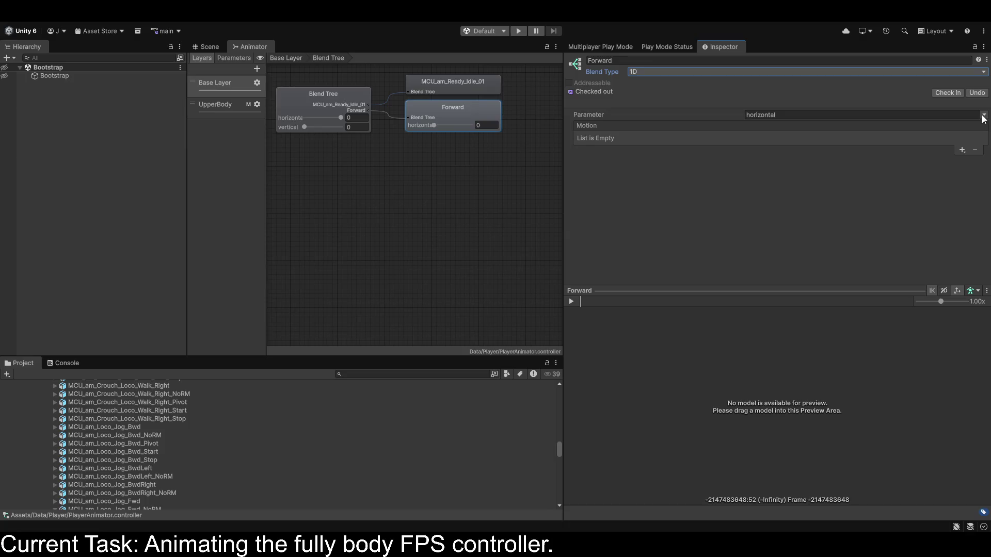
Drive Forward by moveSpeed, add three motion slots, and put MCU_am_Loco_Jog_Fwd_NoRM in slot two.
click(944, 150)
click(962, 151)
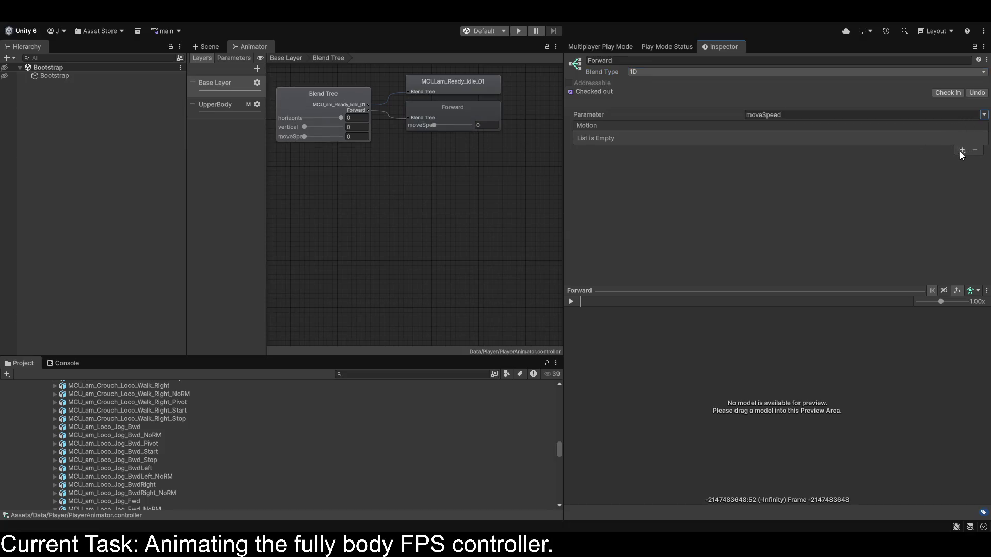
click(941, 161)
click(961, 151)
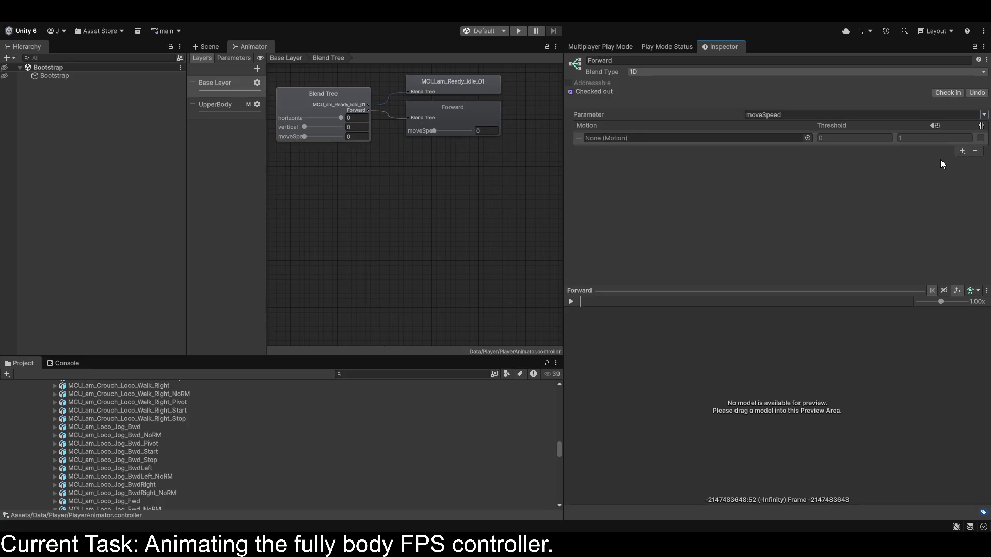
click(962, 199)
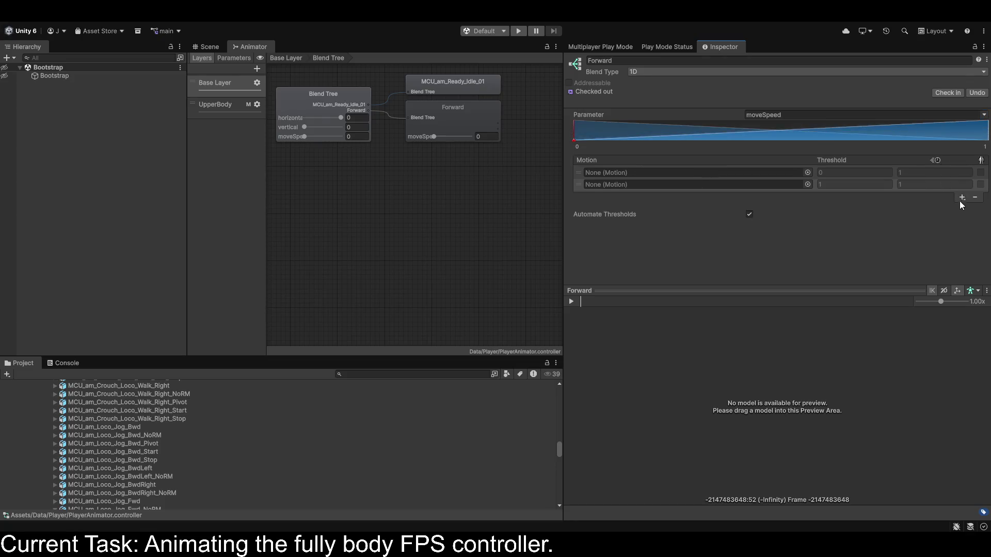
click(939, 211)
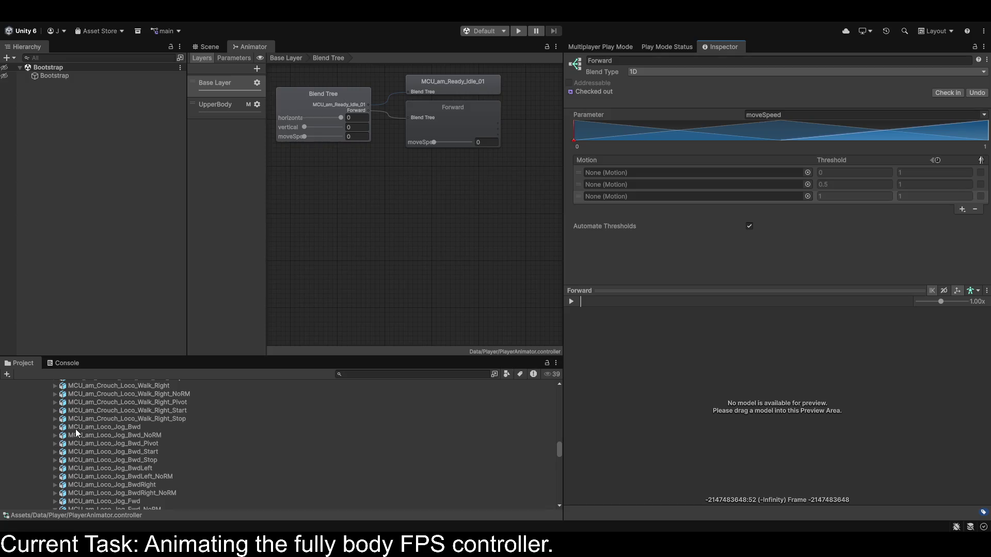
scroll(144, 457, down, 3)
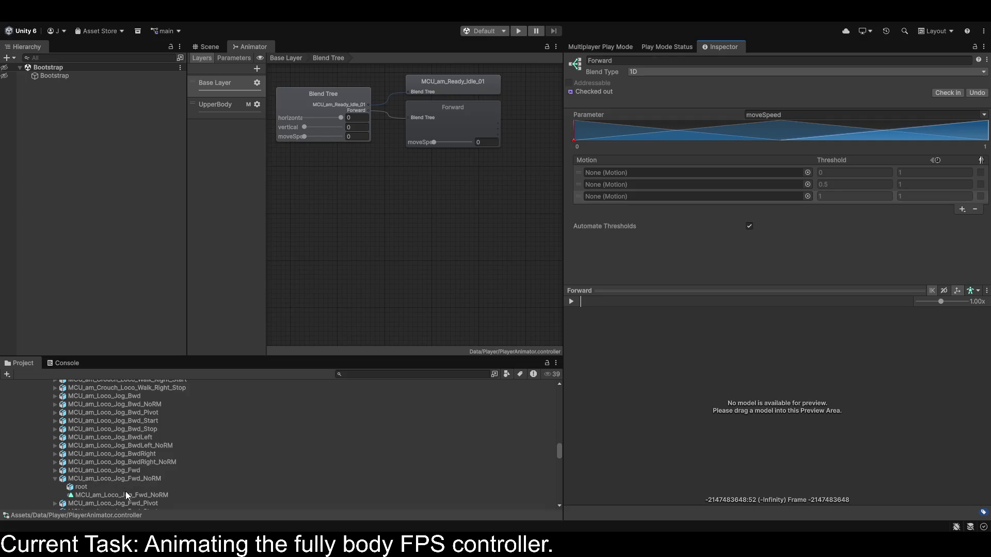
mouse_move(139, 496)
mouse_down()
mouse_move(520, 303)
mouse_move(680, 181)
mouse_move(652, 188)
mouse_up()
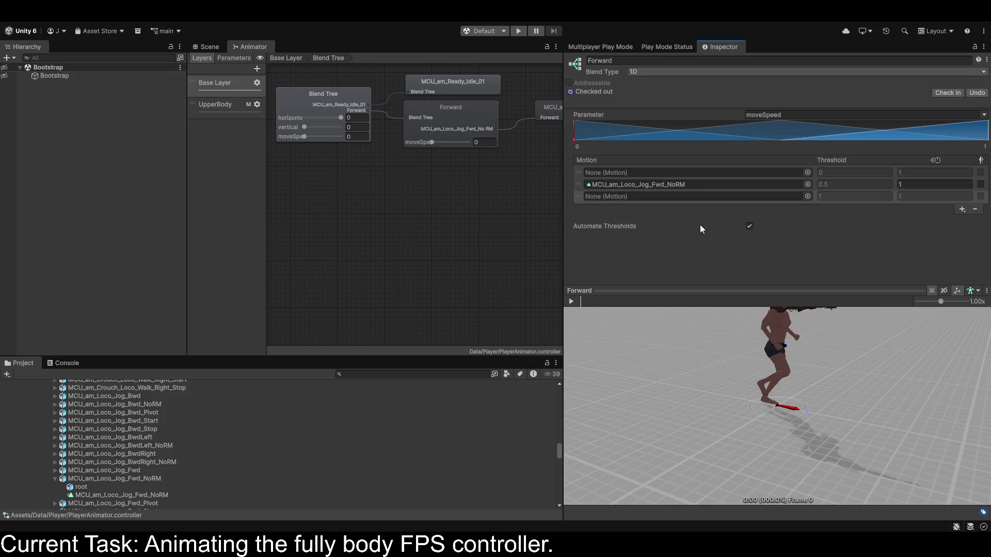
Turn off Automate Thresholds and set thresholds 1, 2 and 3, with the jog clip at 2.
click(749, 226)
click(847, 172)
text(1)
key(Tab)
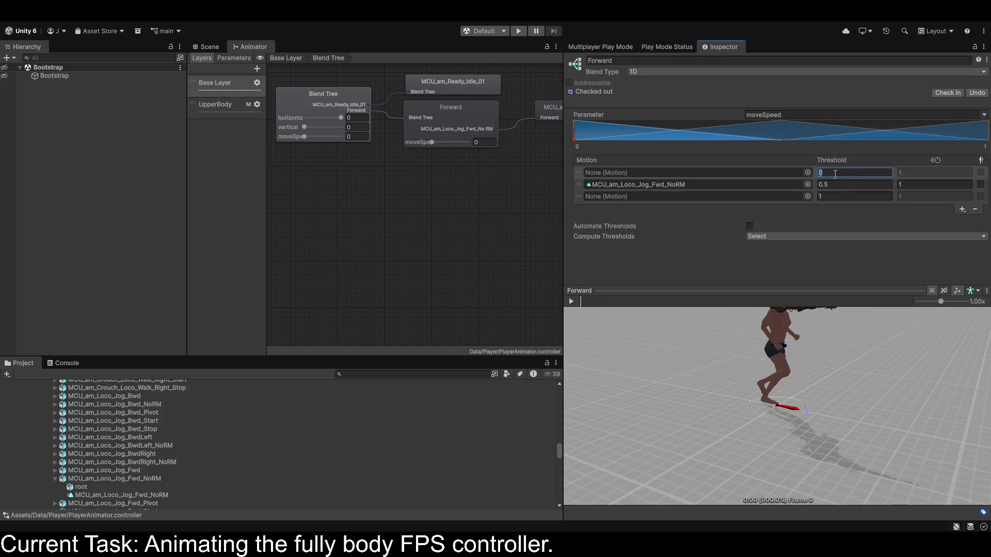
text(2)
click(834, 184)
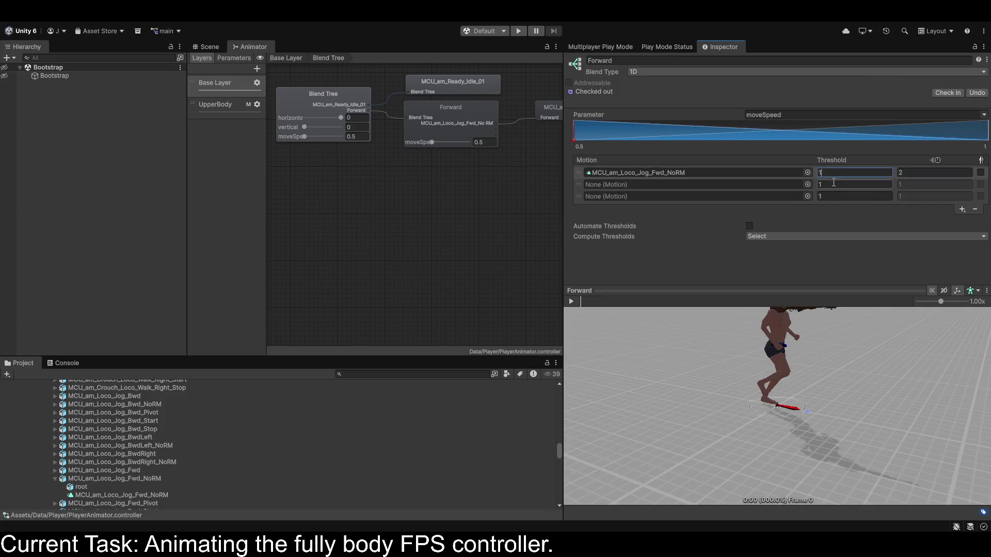
click(828, 196)
text(3)
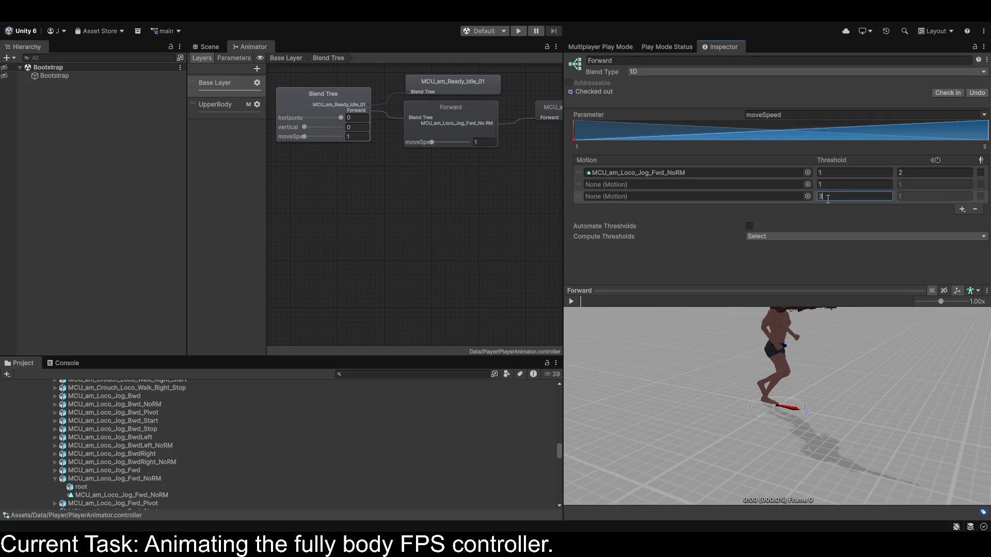
key(Tab)
key(Return)
click(832, 175)
text(2)
key(Return)
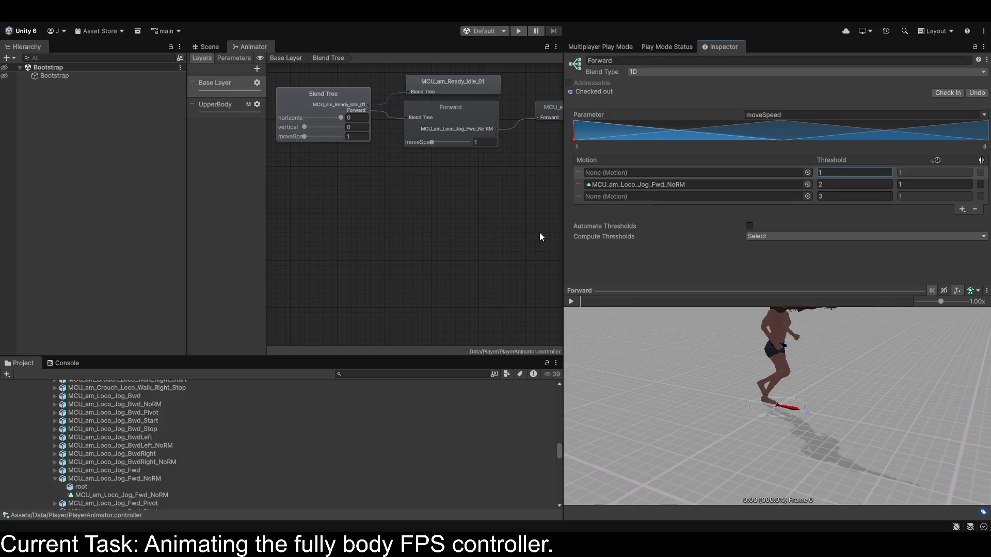
Put MCU_am_Loco_Walk_Fwd_NoRM in Forward's first slot and MCU_am_Loco_Run_Fwd_NoRM in the third.
scroll(118, 448, down, 2)
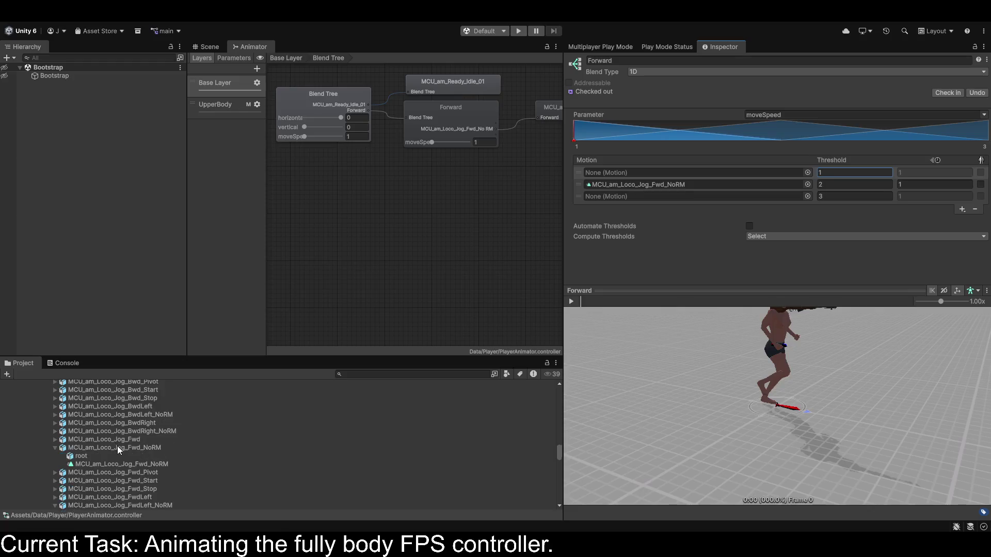
scroll(163, 458, down, 10)
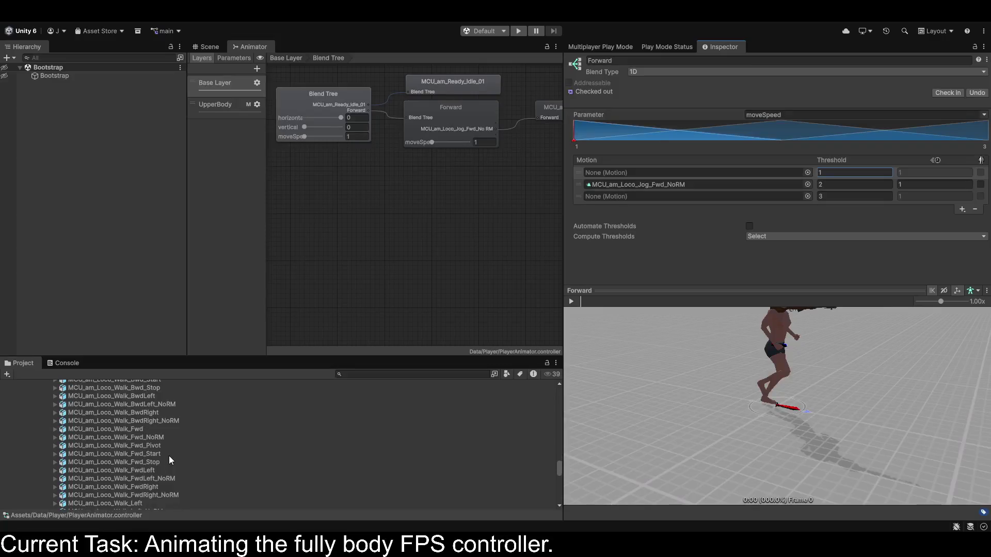
click(56, 430)
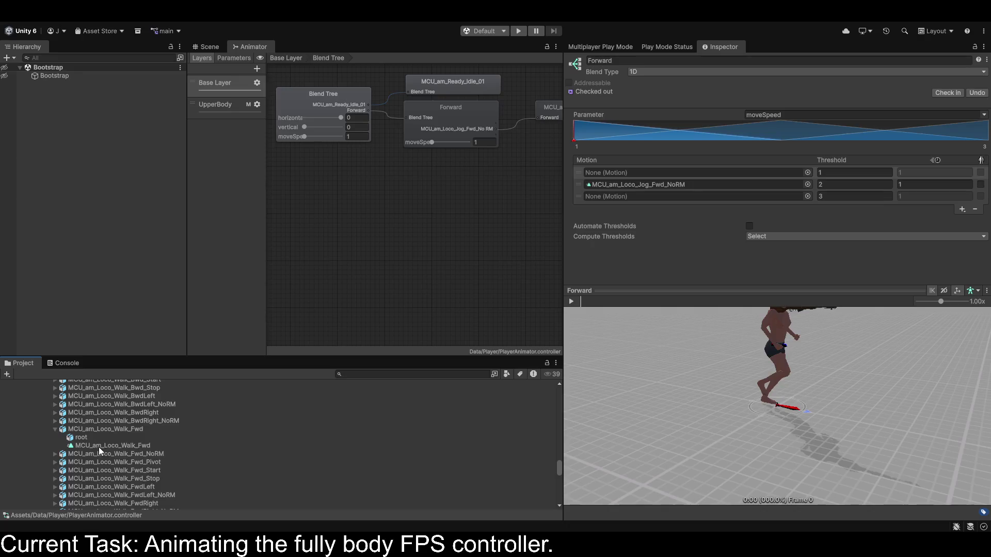
mouse_move(99, 449)
mouse_down()
mouse_move(626, 258)
mouse_move(535, 288)
mouse_move(161, 454)
mouse_up()
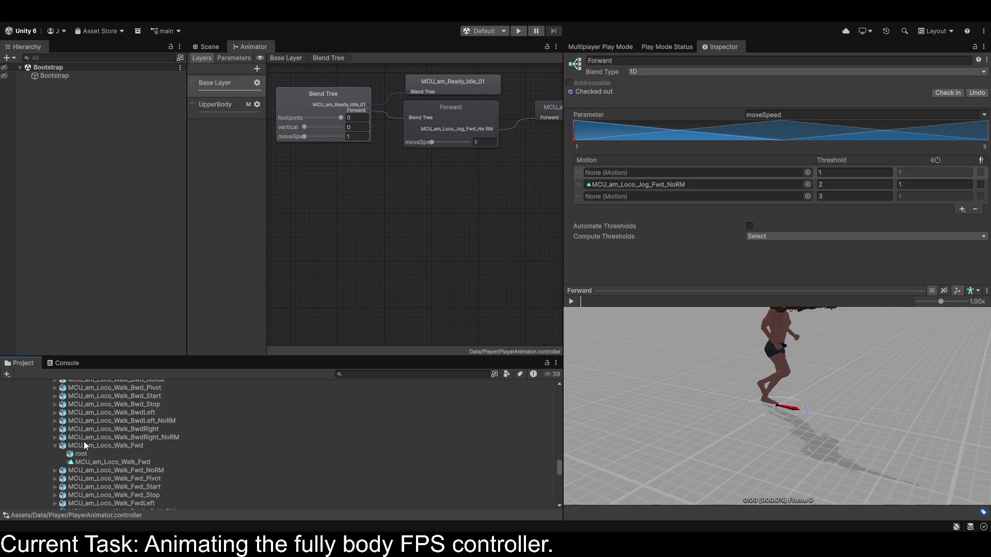
click(56, 471)
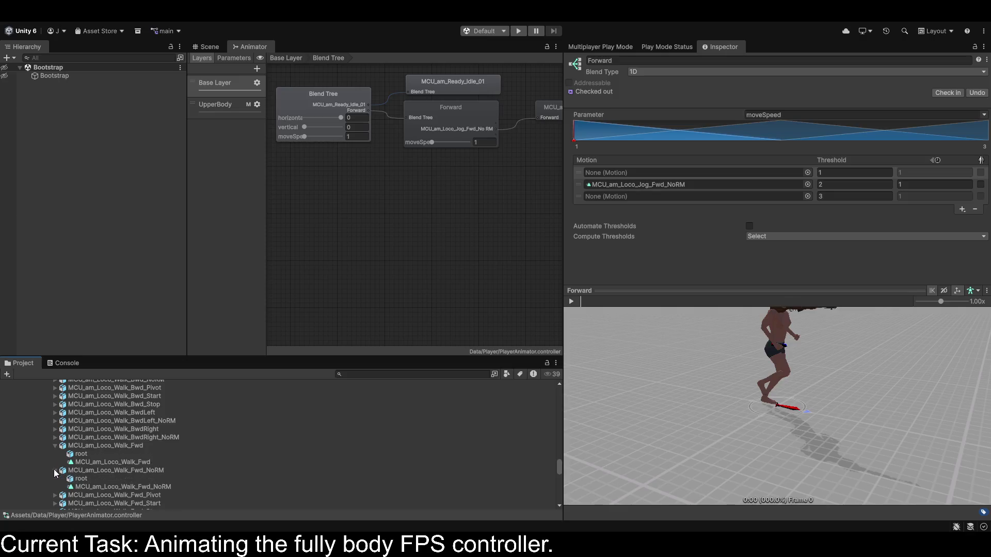
mouse_move(140, 488)
mouse_down()
mouse_move(506, 308)
mouse_move(654, 174)
mouse_up()
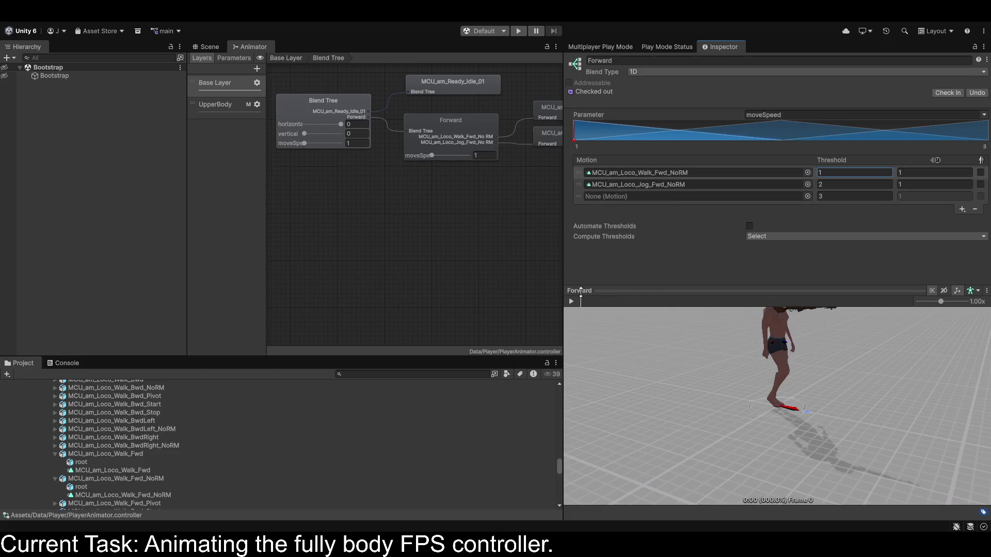
scroll(170, 460, up, 10)
scroll(174, 449, down, 10)
scroll(176, 449, up, 5)
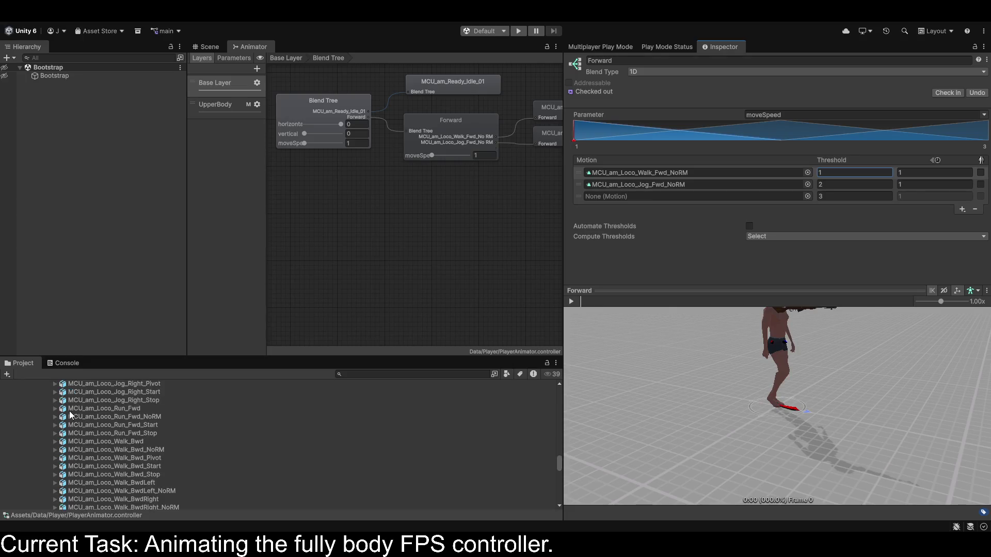
click(56, 418)
mouse_move(122, 433)
mouse_down()
mouse_move(733, 187)
mouse_move(720, 194)
mouse_up()
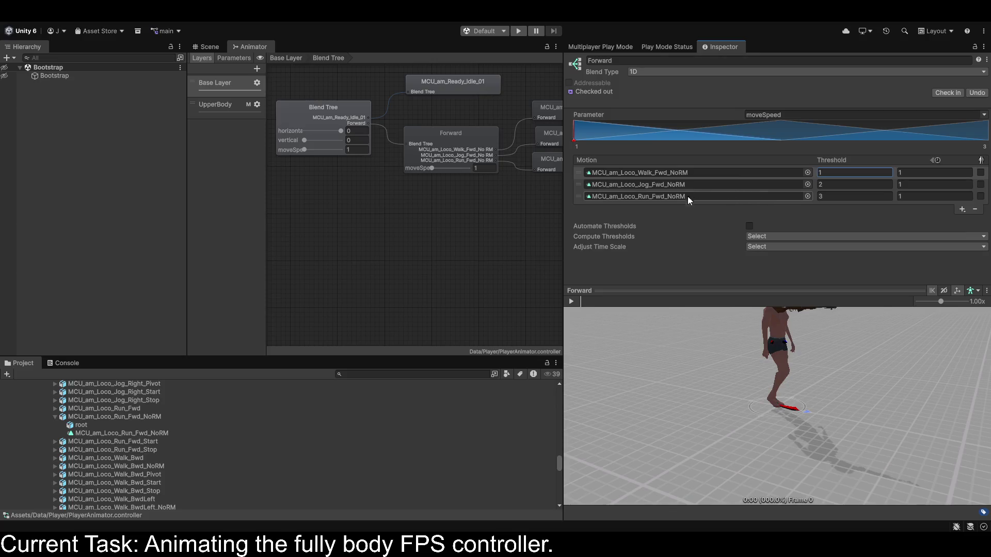
Preview moveSpeed 3 and horizontal -1, then show the root blend tree's settings.
drag(432, 169, 519, 172)
click(571, 301)
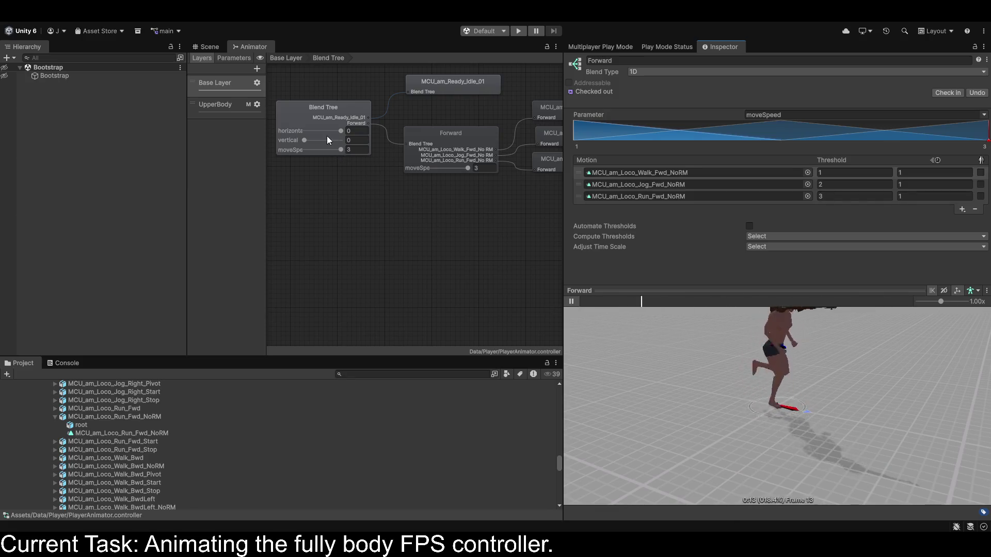
drag(340, 130, 244, 130)
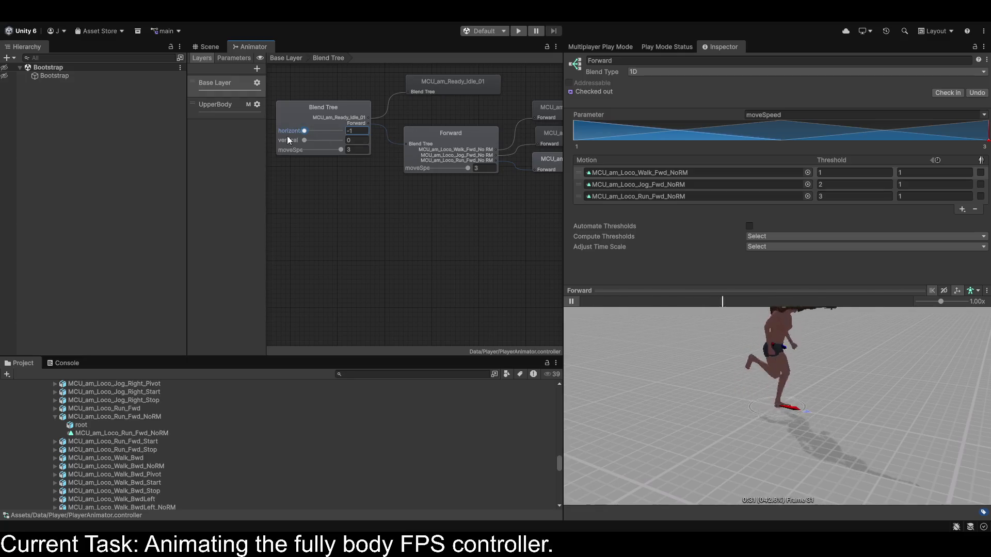
click(321, 111)
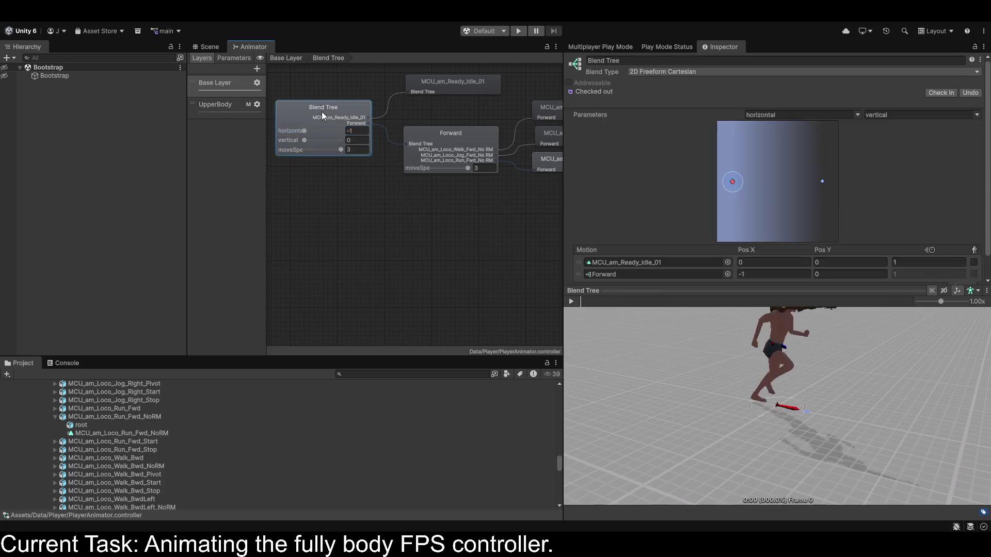
Position Forward at X 0, Y 1 in the root tree and add a new child blend tree.
scroll(729, 165, down, 2)
click(761, 246)
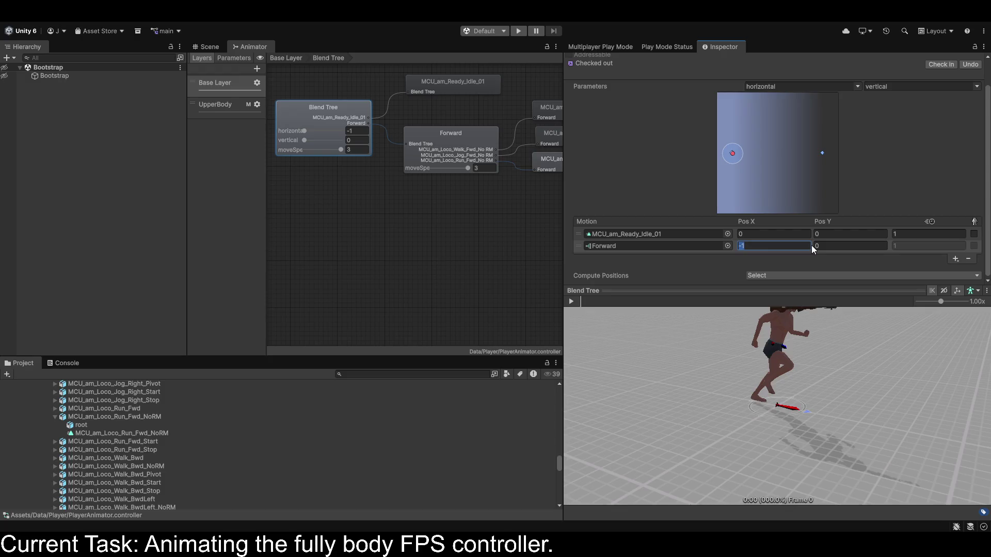
text(0)
key(Tab)
text(1)
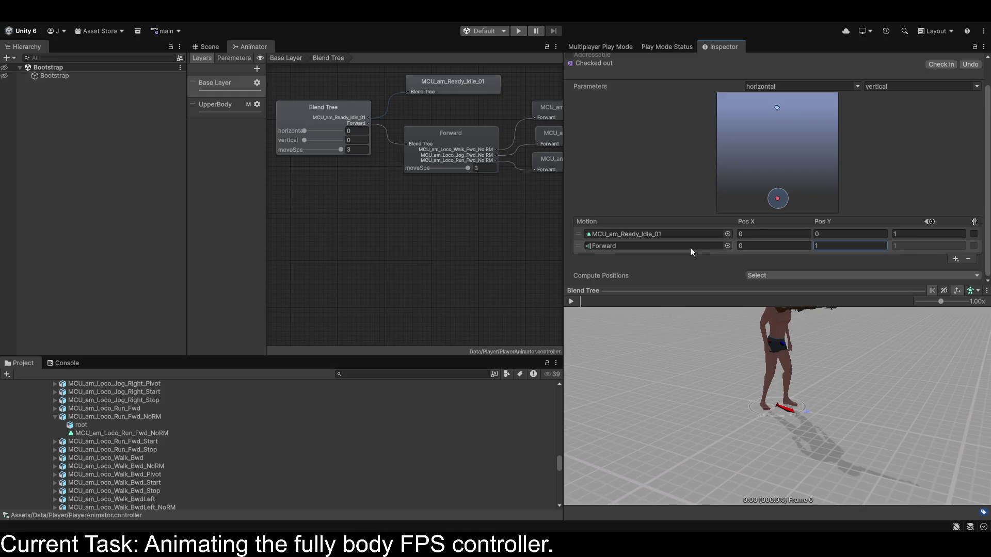
click(930, 284)
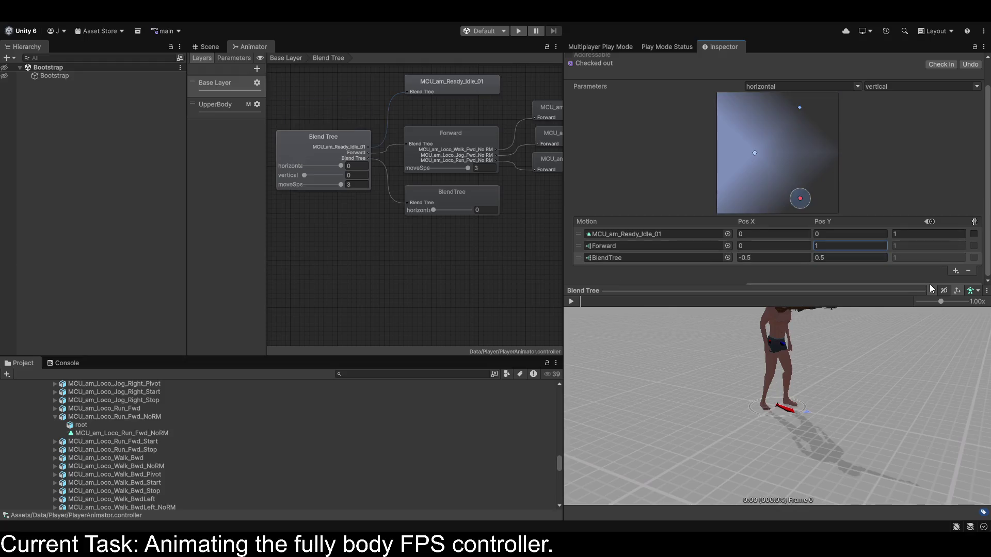
click(450, 194)
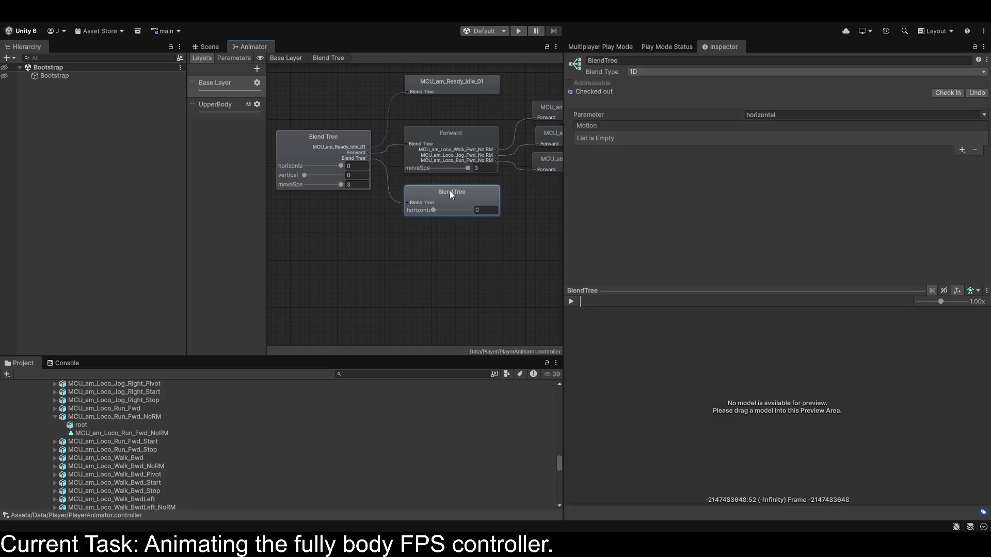
Rename the new blend tree 'Backward', drive it by moveSpeed, and add motion slots.
click(983, 115)
click(942, 149)
click(613, 61)
text(Backward)
key(Return)
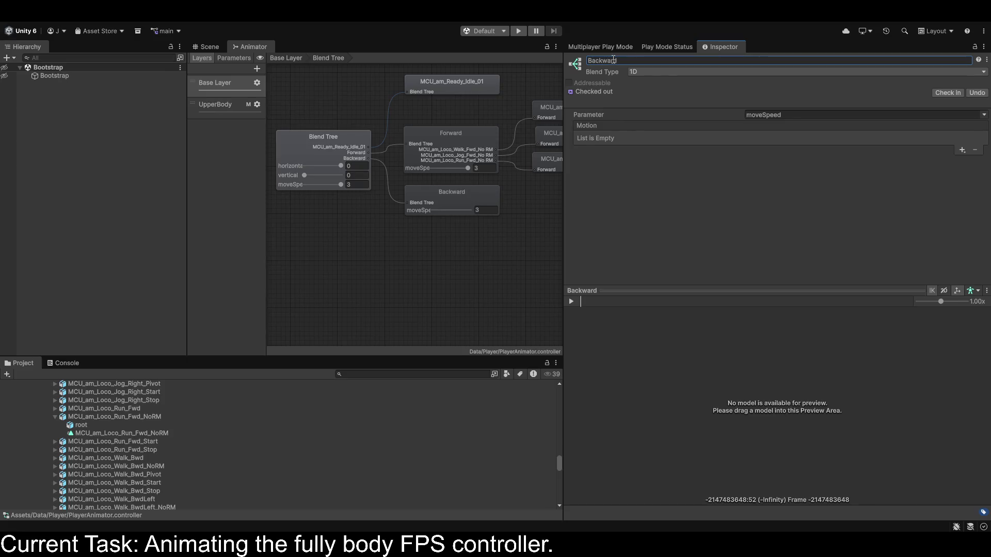
click(962, 153)
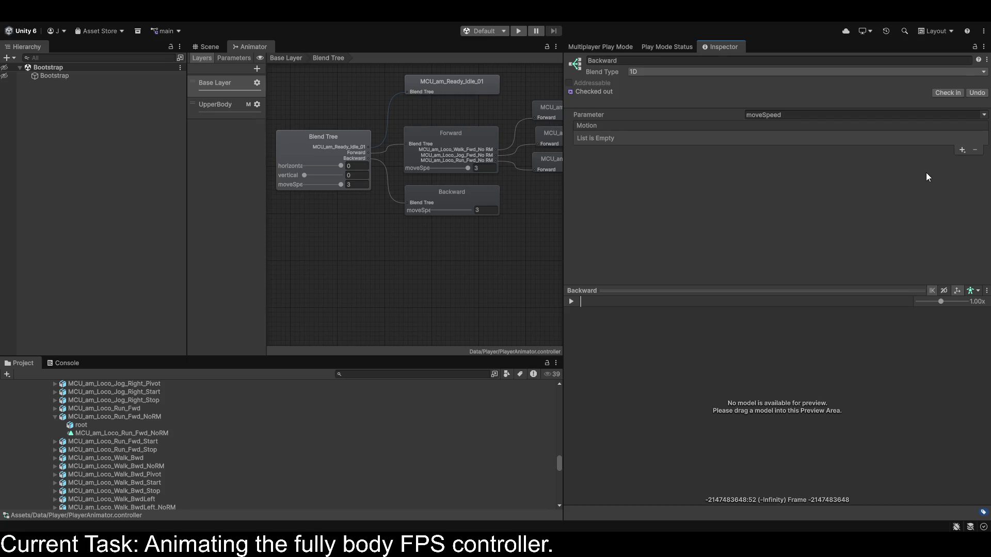
click(960, 158)
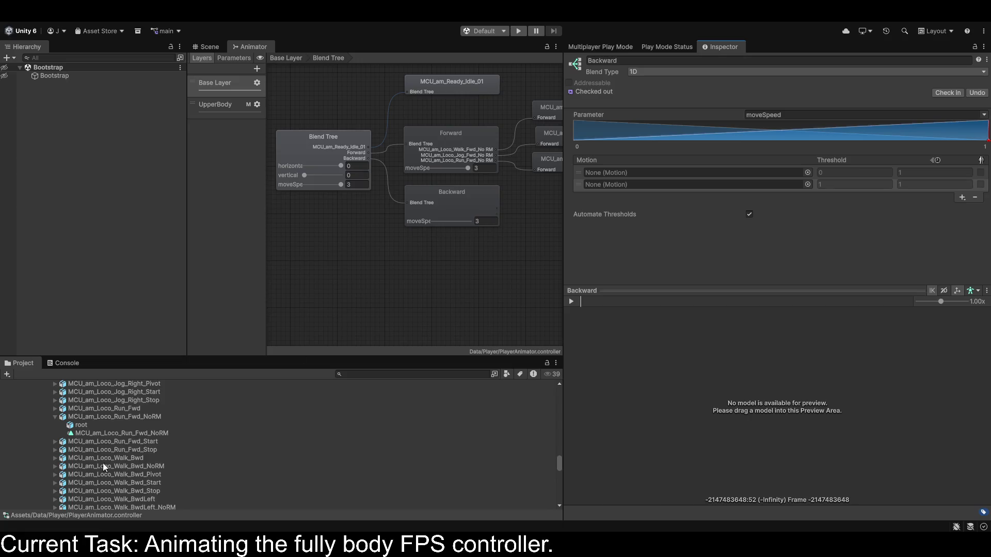
Put the walk-backward clip in slot one and MCU_am_Loco_Jog_Bwd_NoRM's clip in slot two.
click(55, 466)
mouse_move(118, 482)
mouse_down()
mouse_move(642, 226)
mouse_move(636, 172)
mouse_up()
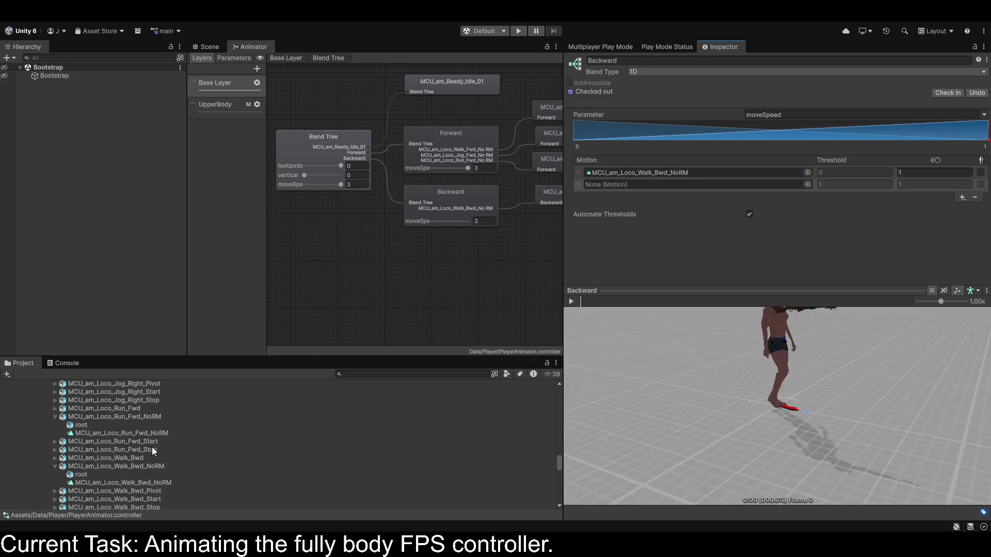
scroll(153, 456, up, 4)
scroll(139, 438, up, 5)
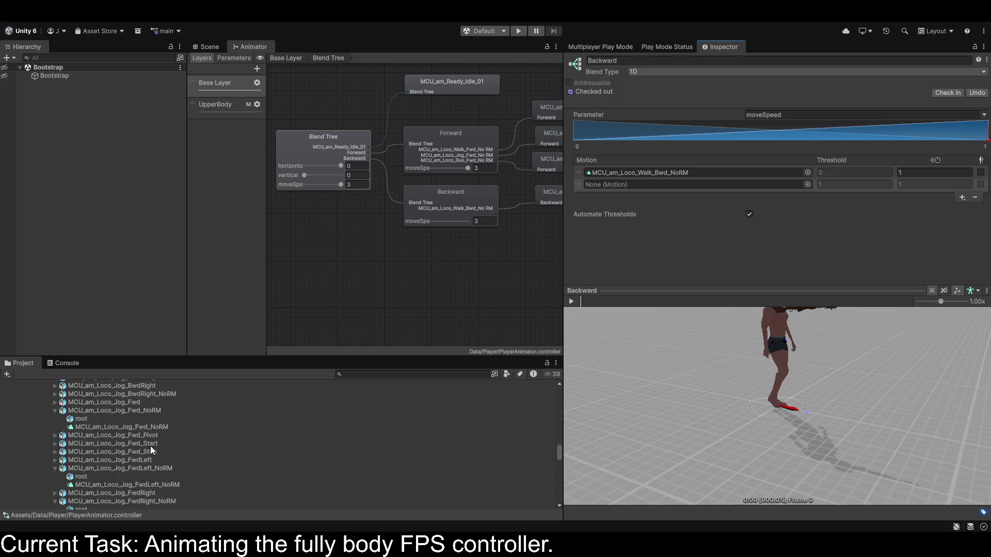
scroll(151, 450, up, 3)
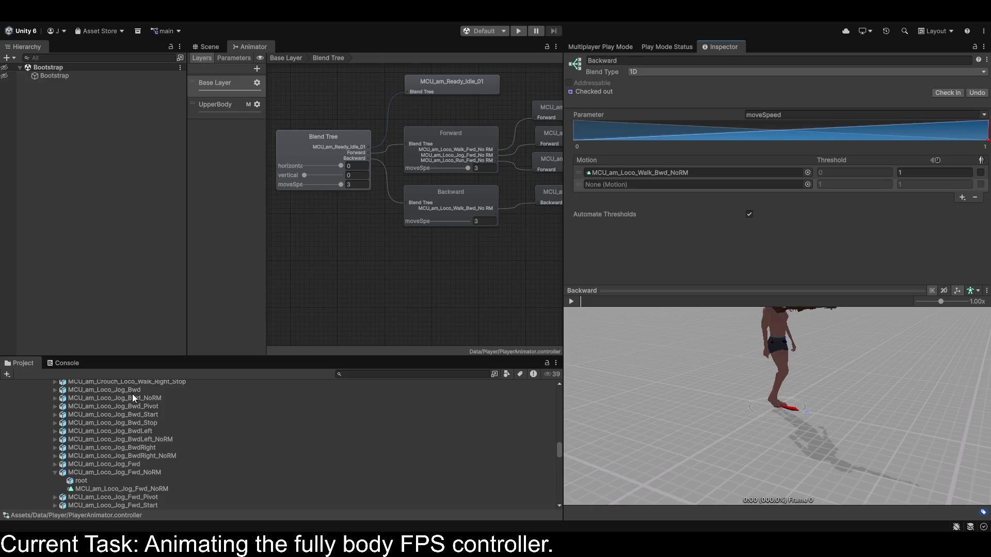
click(90, 399)
click(56, 399)
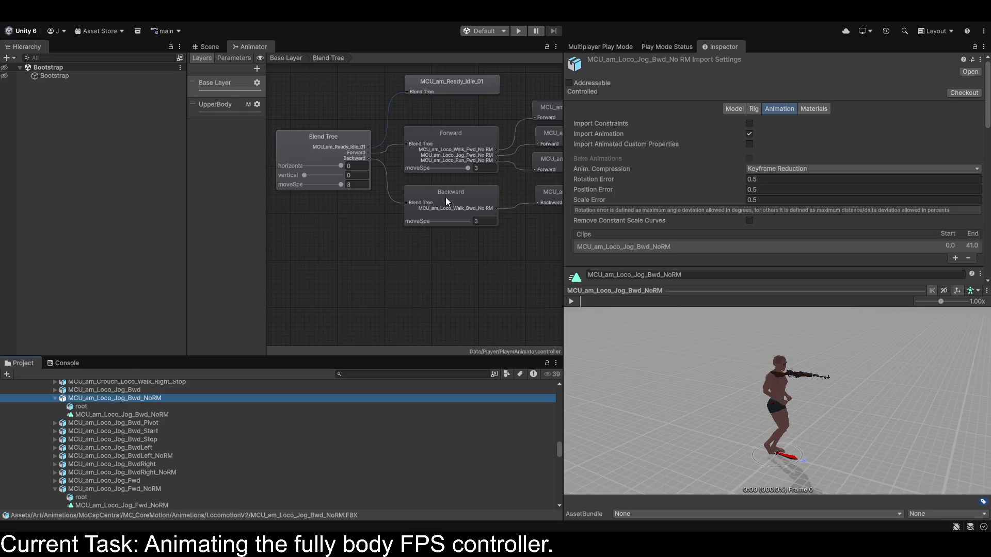
click(434, 212)
mouse_move(149, 413)
mouse_down()
mouse_move(660, 195)
mouse_move(662, 185)
mouse_up()
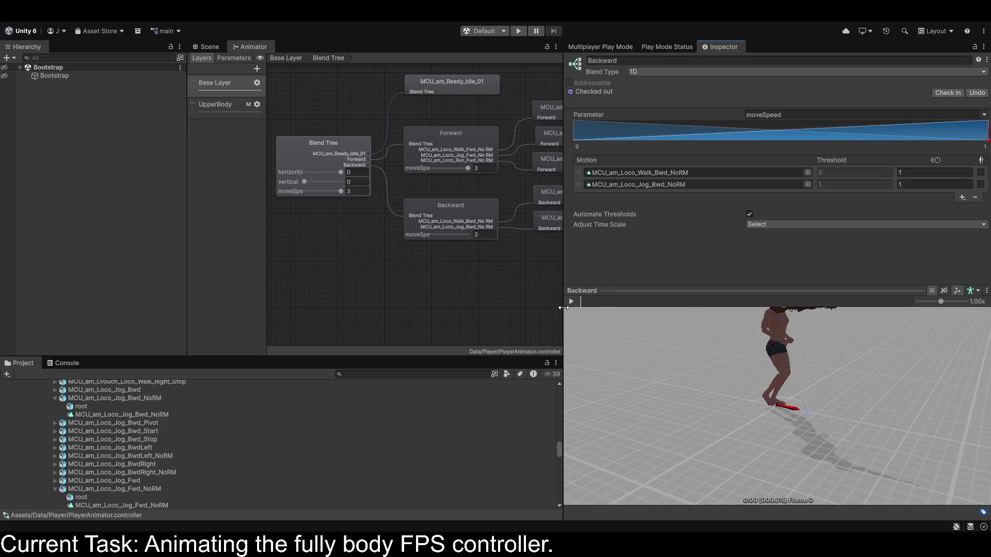
Disable Automate Thresholds and set Backward's thresholds to 1 and 2.
click(751, 214)
click(854, 172)
text(1)
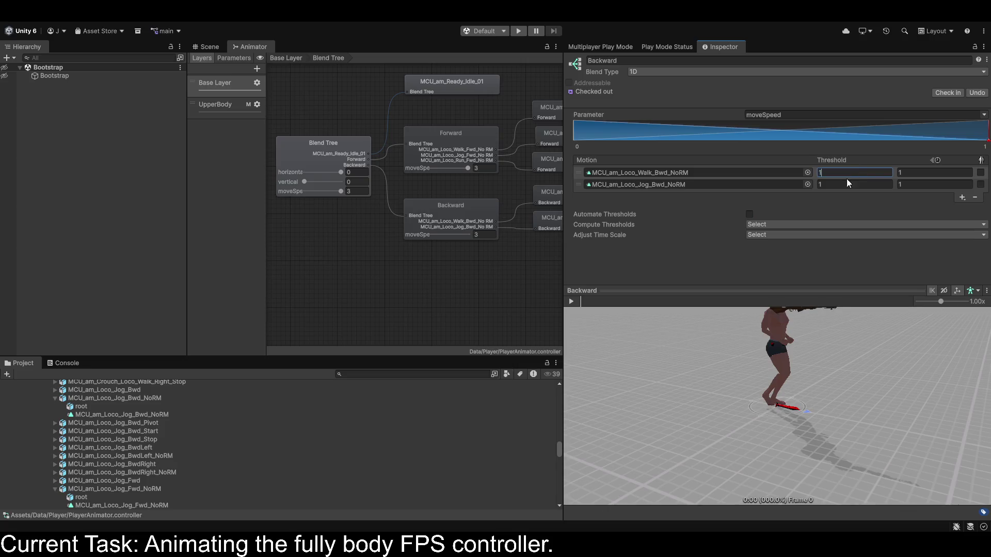
click(836, 184)
text(2)
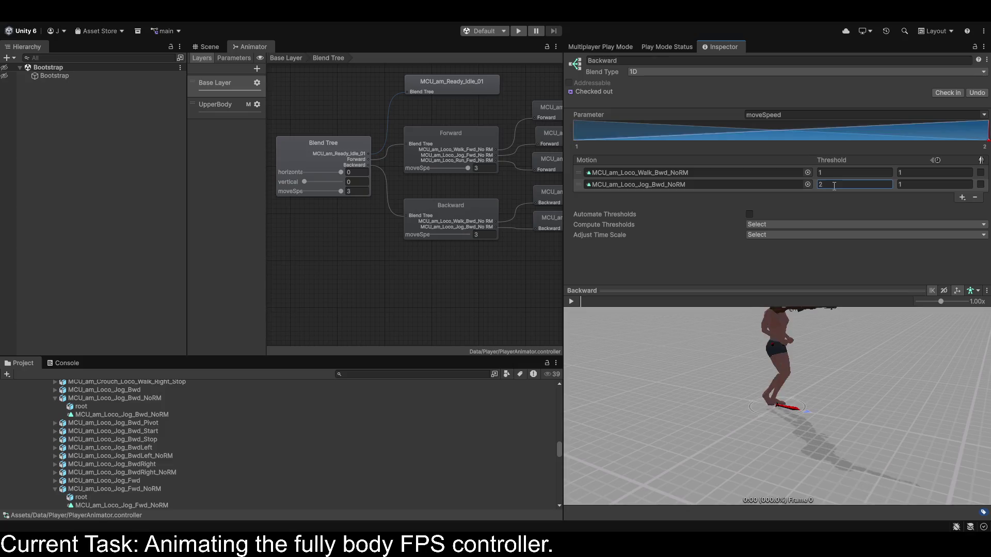
click(432, 147)
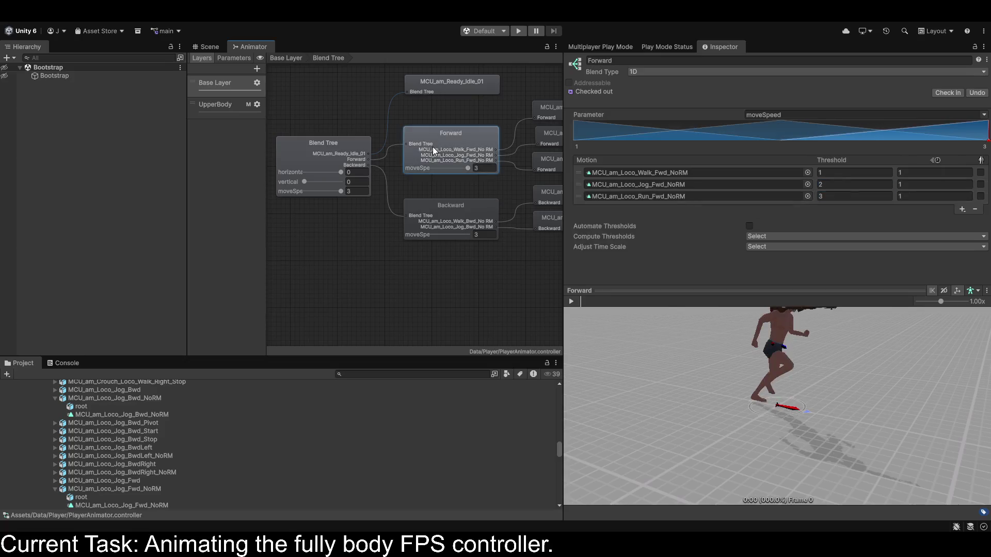
click(438, 211)
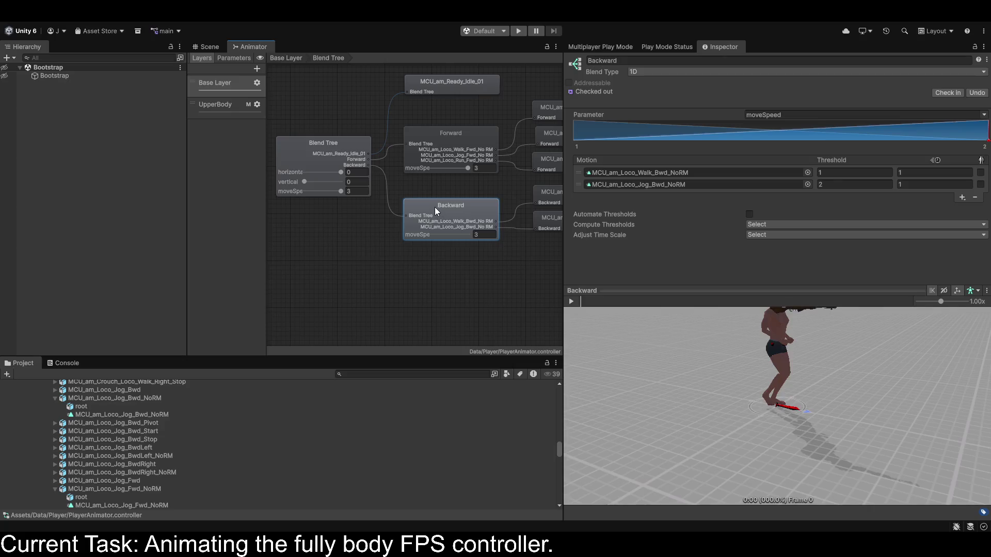
Position Backward at X 0, Y -1 in the root tree and add another child blend tree.
click(321, 163)
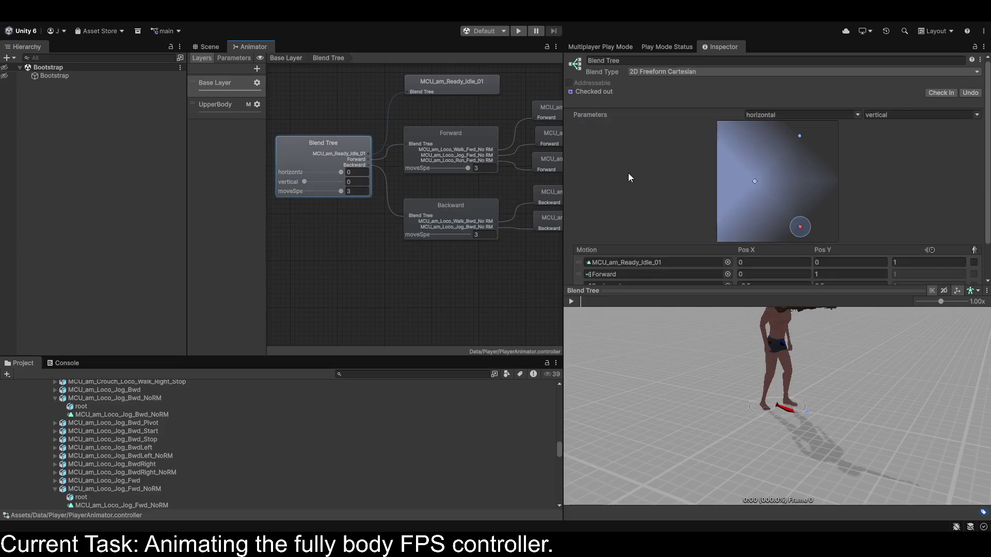
scroll(775, 190, down, 1)
click(784, 247)
text(0)
key(Tab)
text(-1)
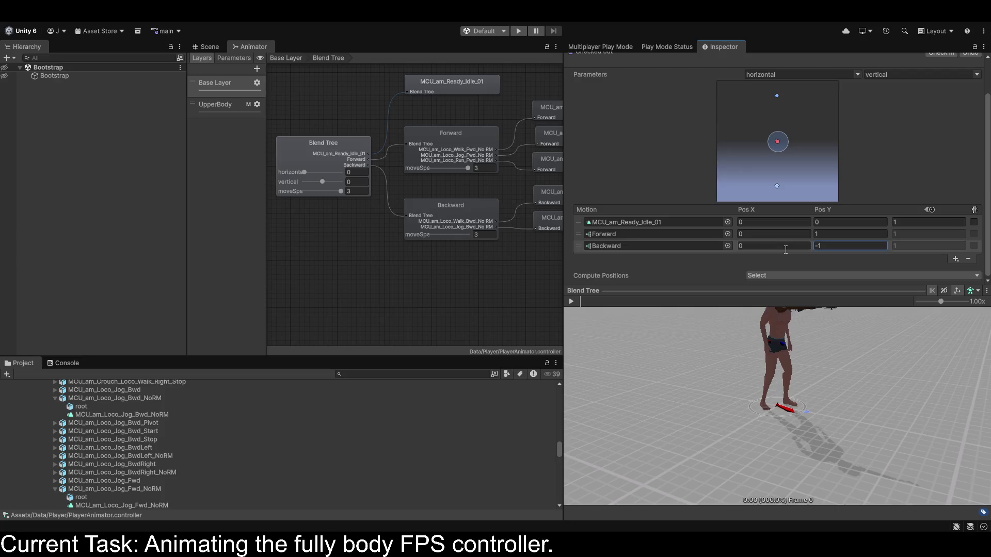
click(955, 259)
click(937, 283)
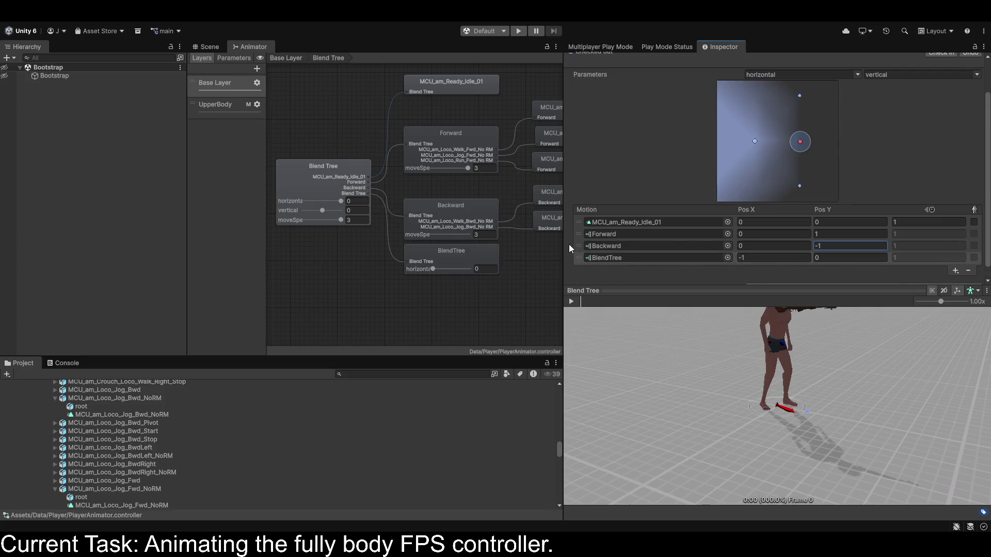
Rename the new child blend tree at (-1, 0) to Left.
click(775, 258)
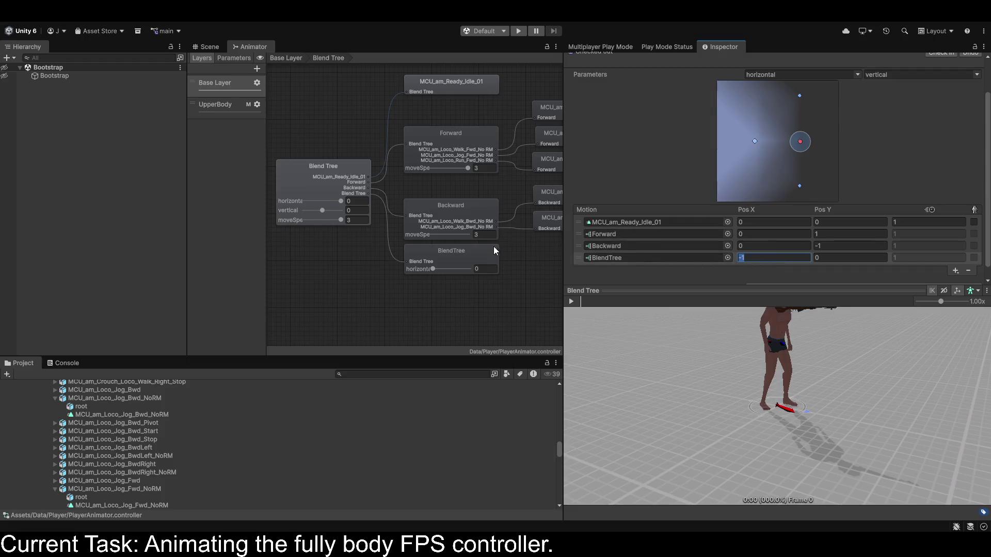
click(493, 247)
click(643, 62)
text(Left)
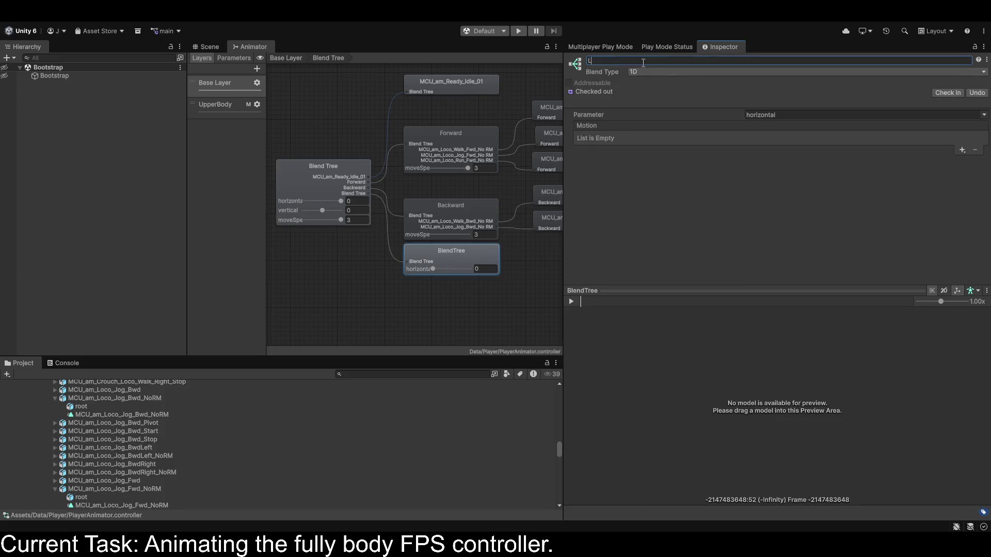
key(Return)
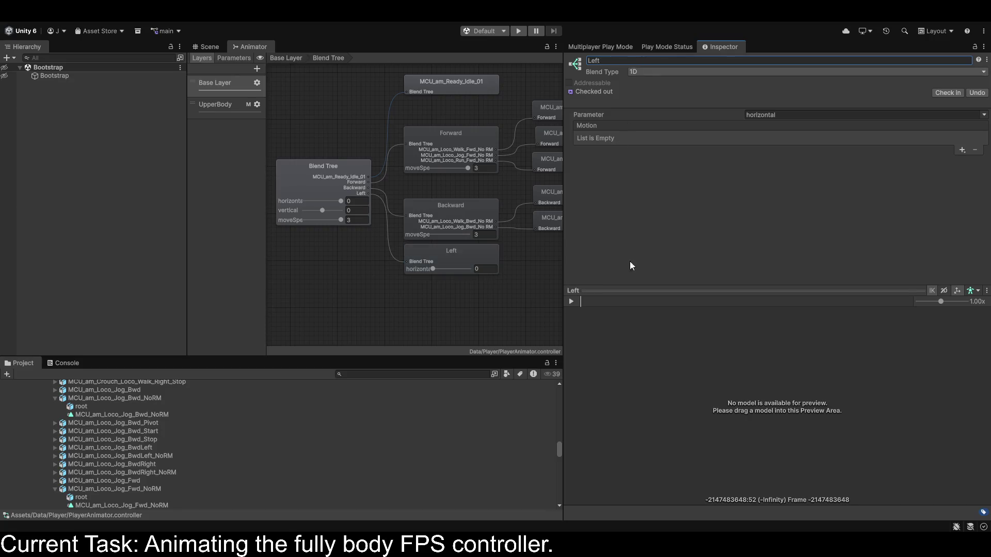
Drive the Left tree with moveSpeed, give it two empty motion slots, then view the UpperBody layer.
click(985, 115)
click(959, 150)
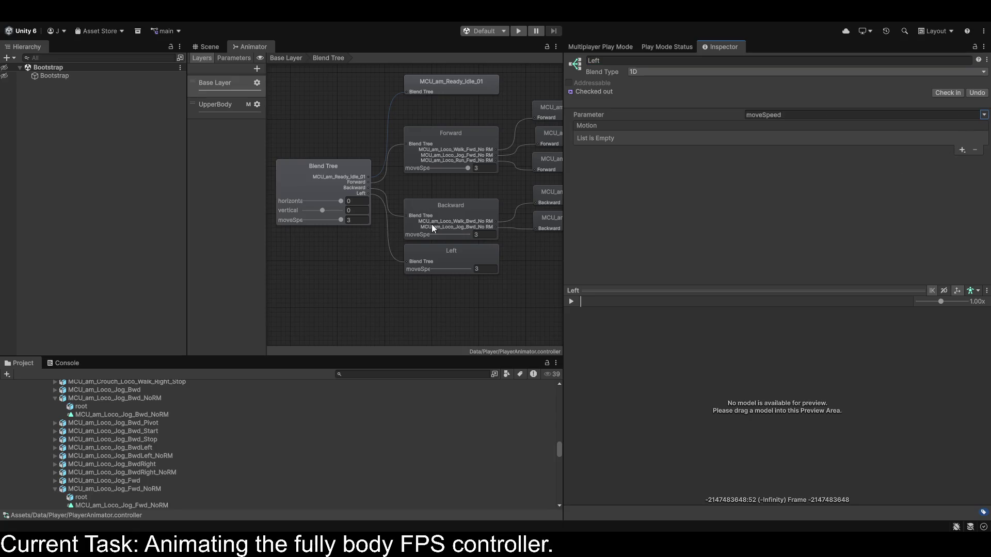
click(960, 151)
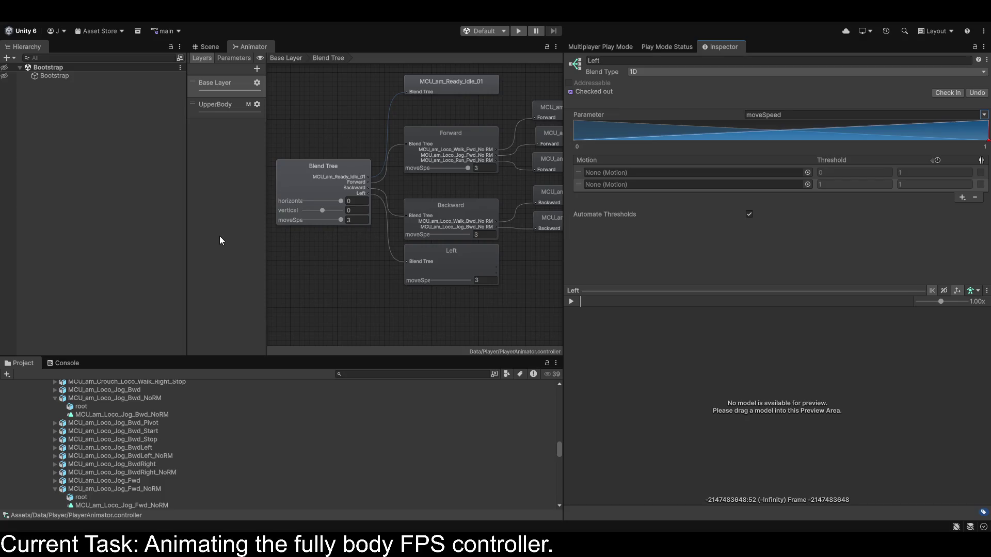
click(210, 106)
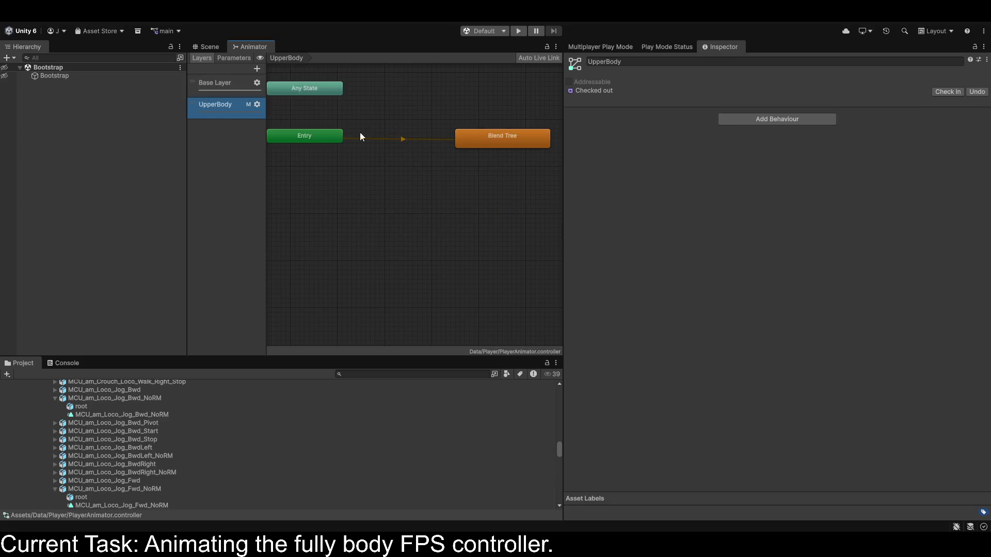
Leave the UpperBody blend tree and open the Base Layer's Blend Tree graph.
double_click(475, 140)
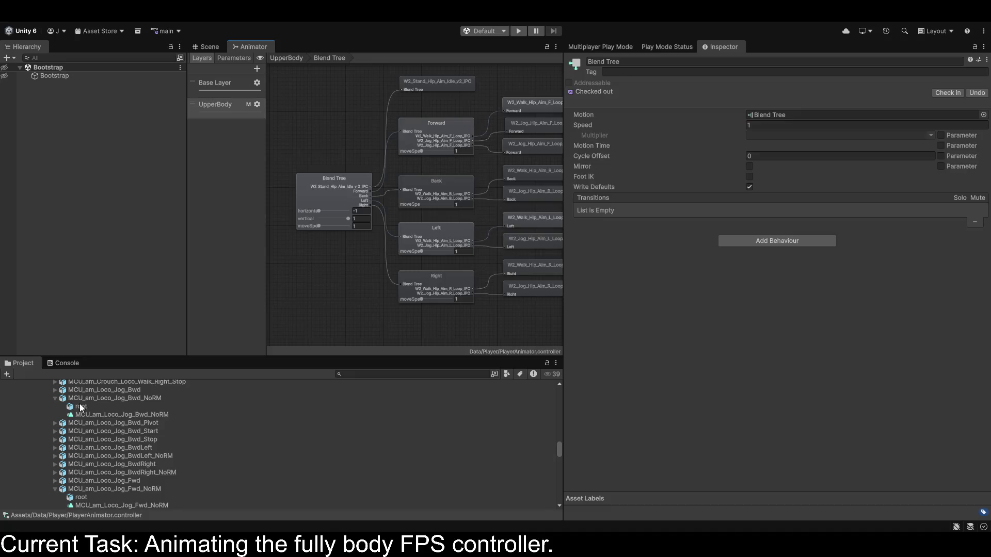
click(215, 82)
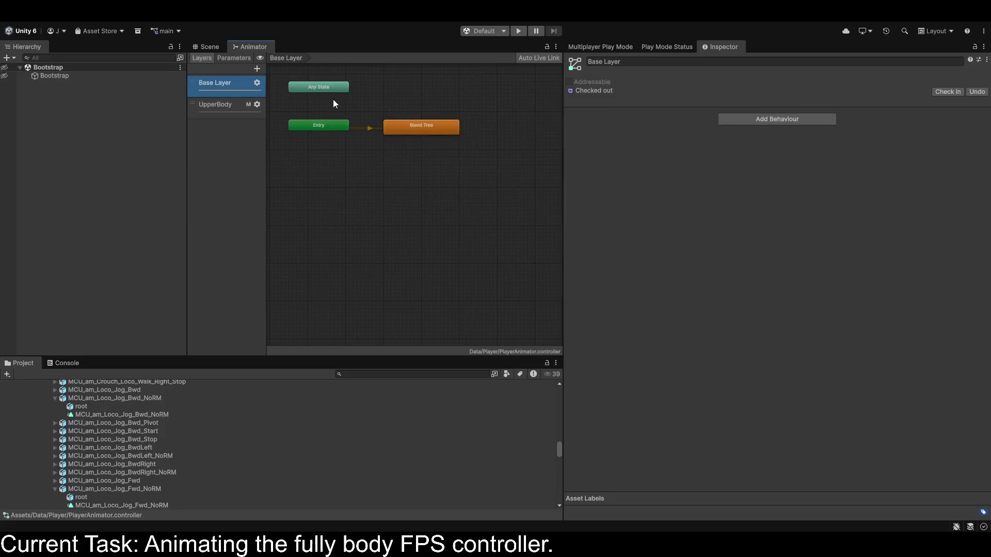
double_click(404, 128)
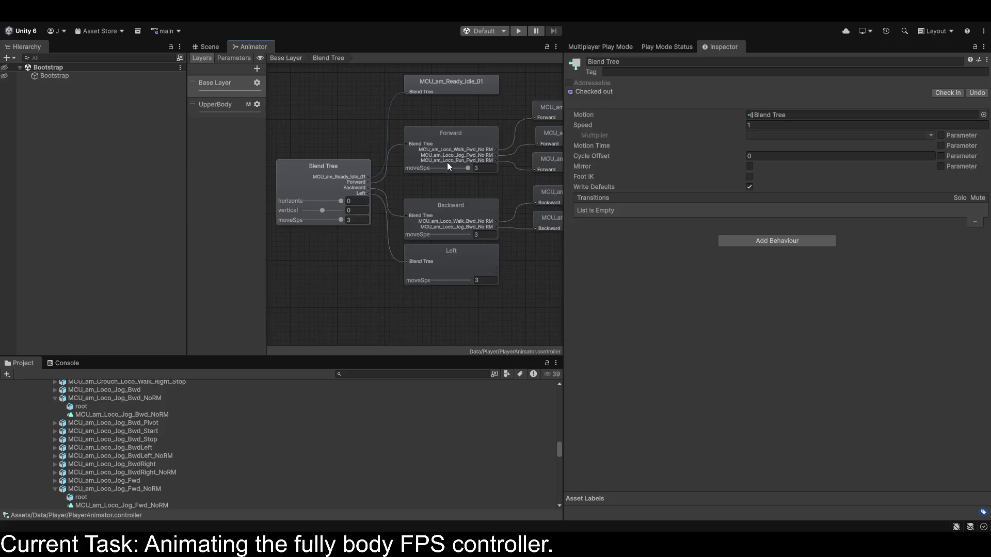
Put MCU_am_Loco_Jog_Left_NoRM into the Left blend tree's first motion slot.
click(432, 260)
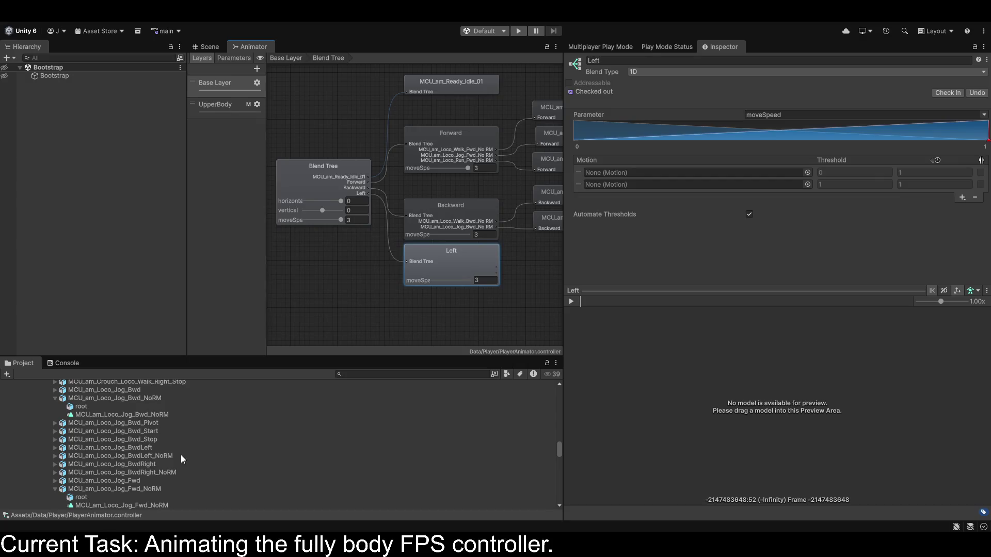
scroll(181, 456, down, 3)
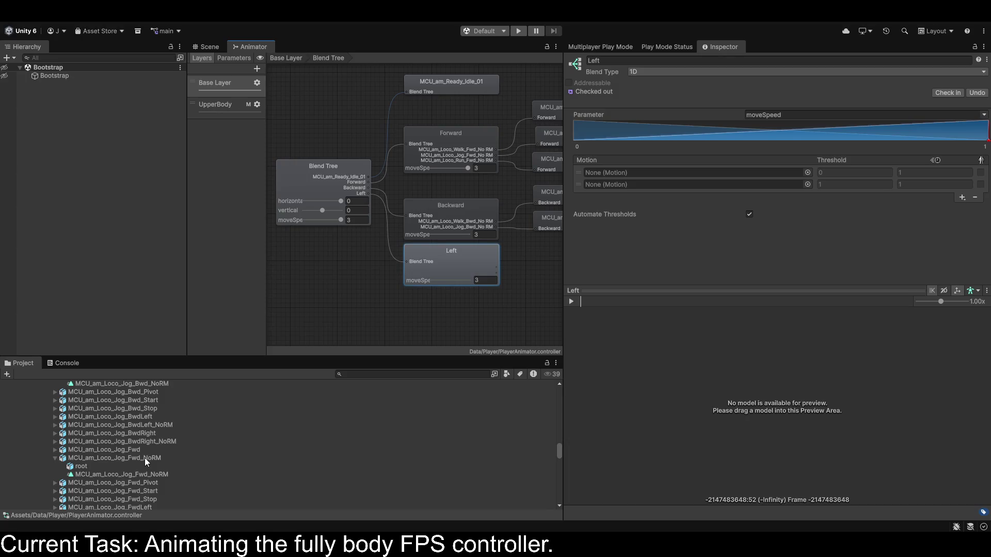
scroll(144, 463, down, 5)
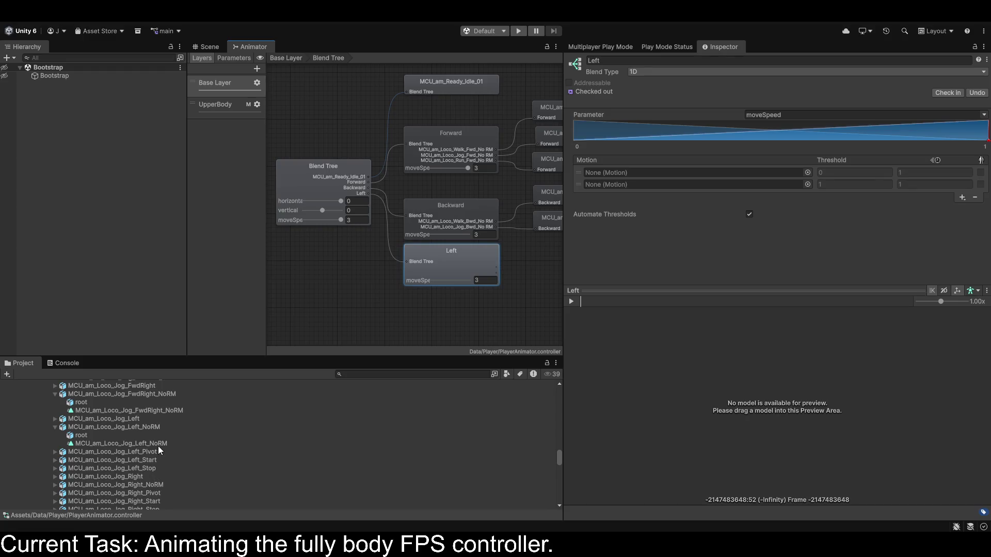
mouse_move(145, 444)
mouse_down()
mouse_move(673, 292)
mouse_move(705, 175)
mouse_move(684, 182)
mouse_move(675, 172)
mouse_up()
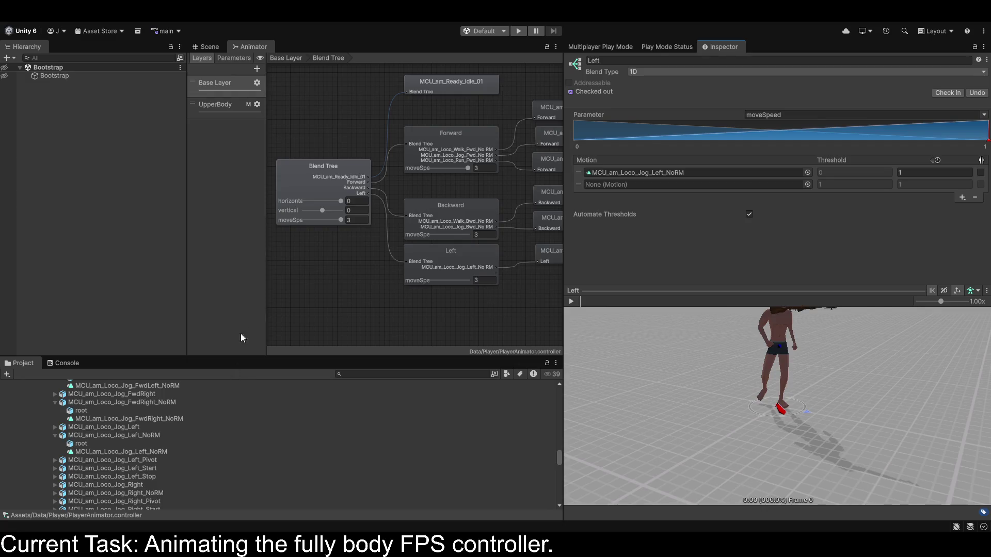
click(219, 106)
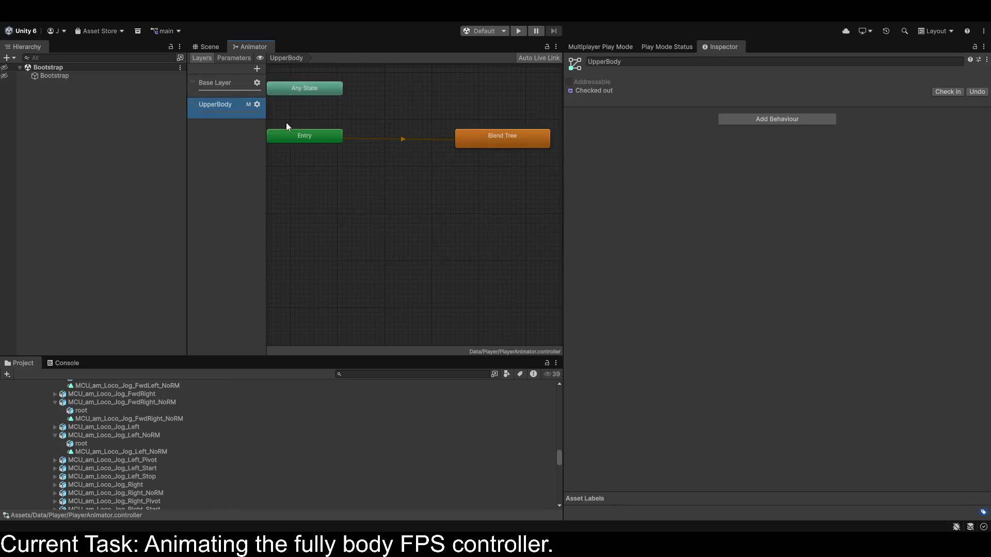
Check the UpperBody Left tree's thresholds, then select the Base Layer's Left tree.
double_click(489, 137)
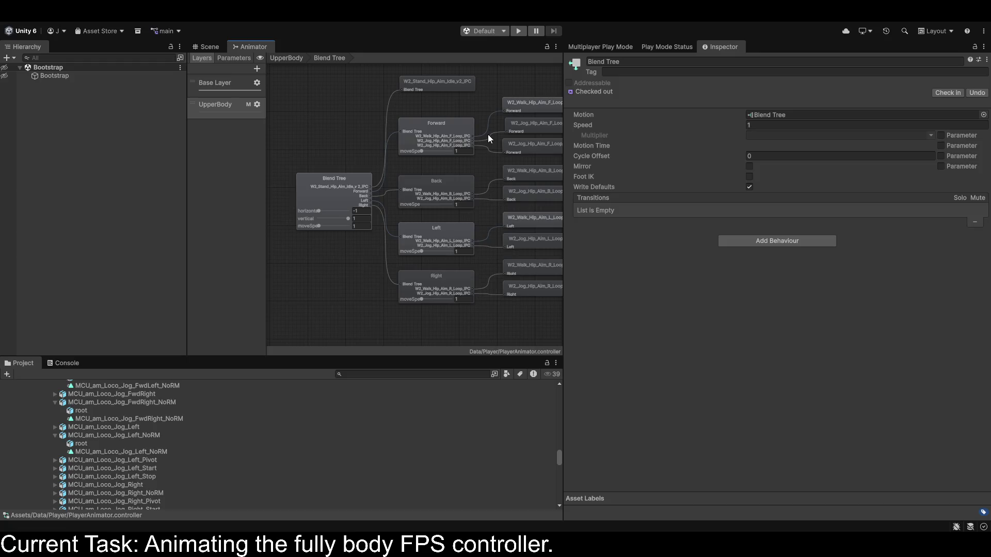
click(446, 245)
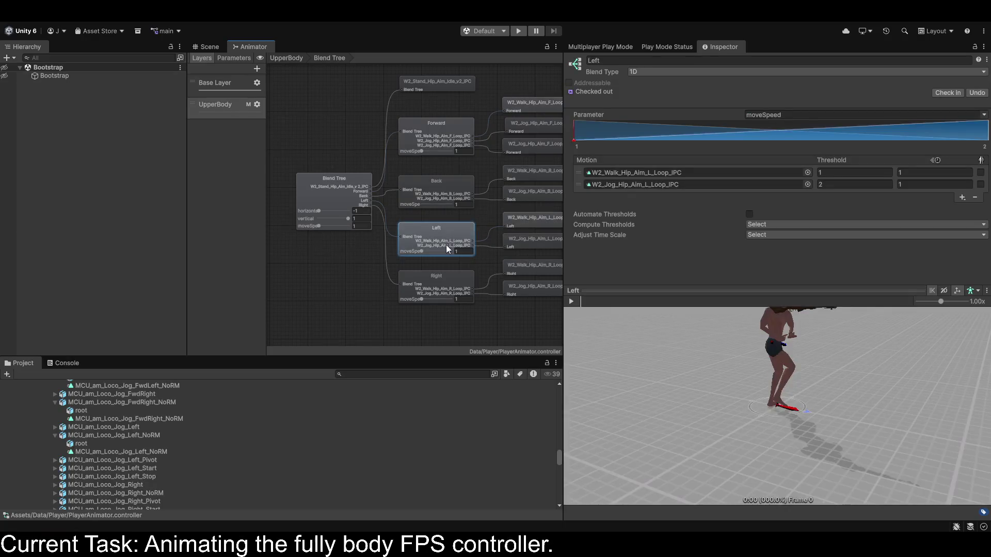
click(209, 87)
double_click(432, 127)
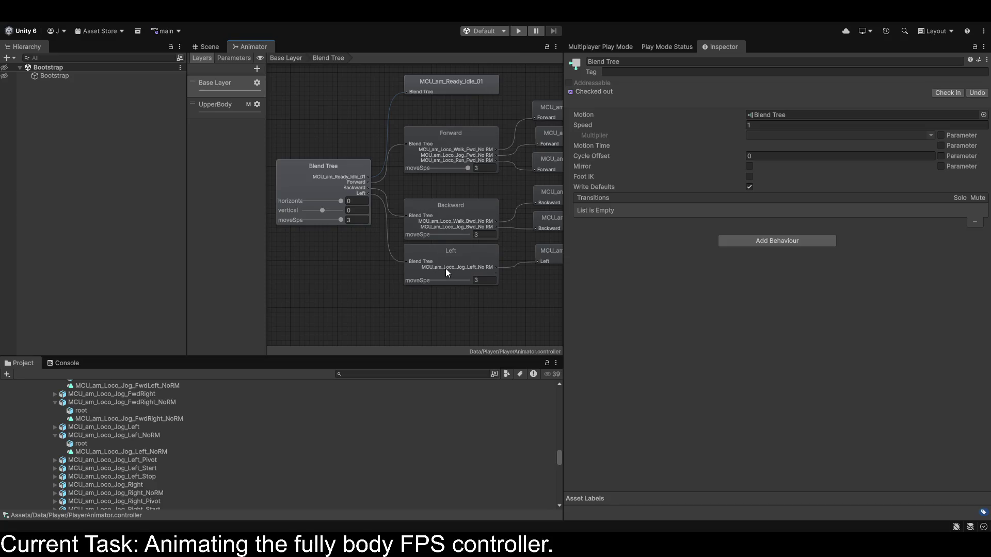
click(447, 272)
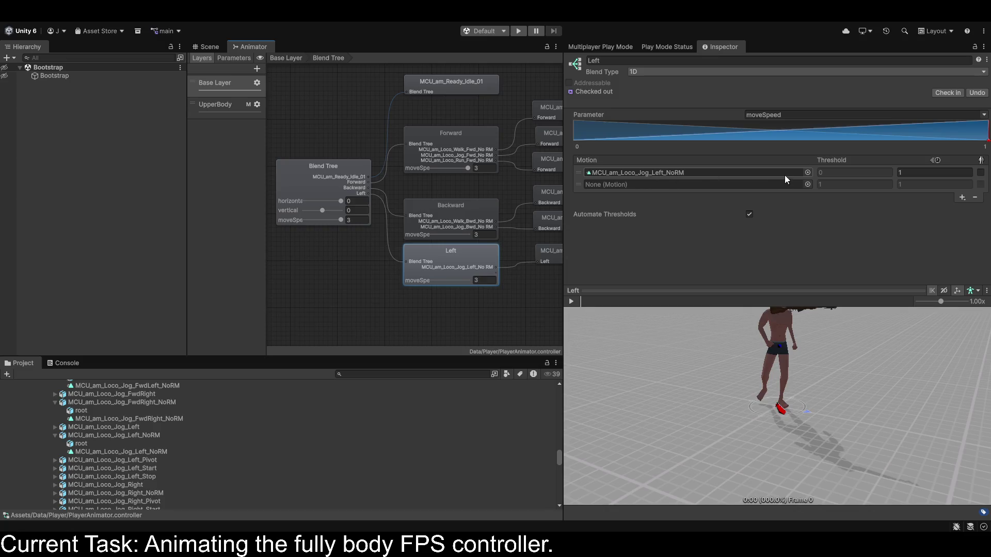
Turn off Automate Thresholds, set the jog threshold to 2, and add MCU_am_Loco_Walk_Left_NoRM as the walk motion.
click(749, 214)
click(845, 174)
text(2)
click(832, 189)
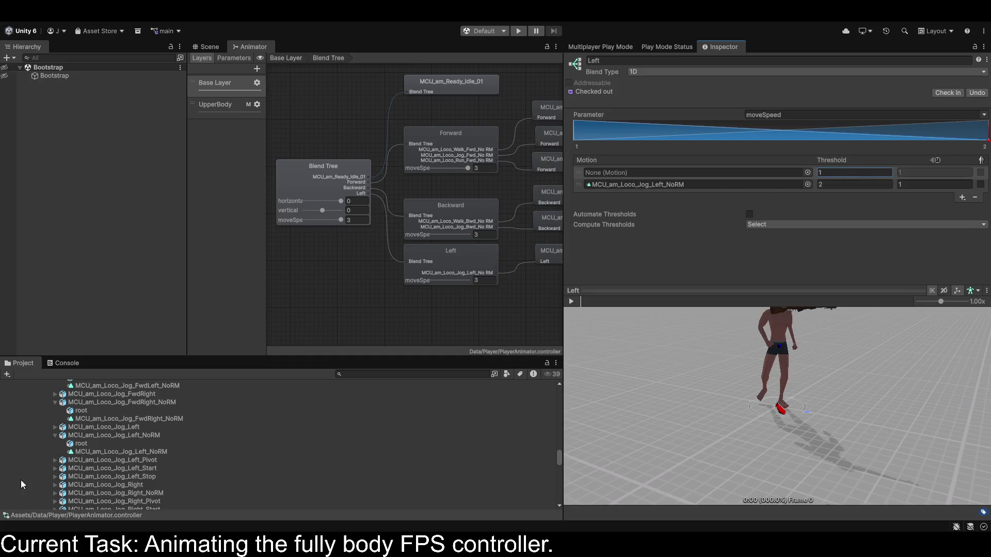
scroll(122, 453, down, 5)
scroll(186, 473, down, 4)
scroll(186, 471, down, 5)
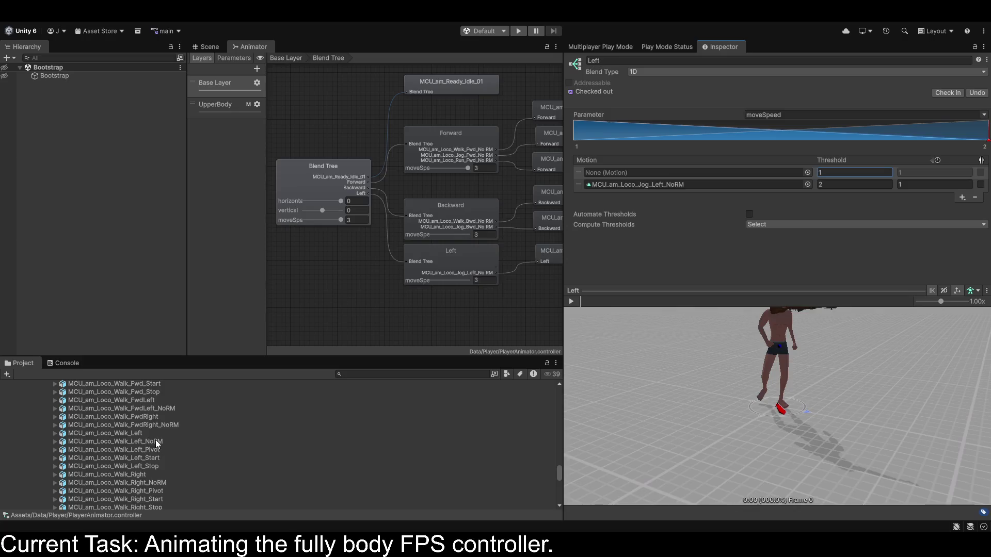
click(55, 442)
mouse_move(85, 458)
mouse_down()
mouse_move(635, 263)
mouse_move(655, 172)
mouse_up()
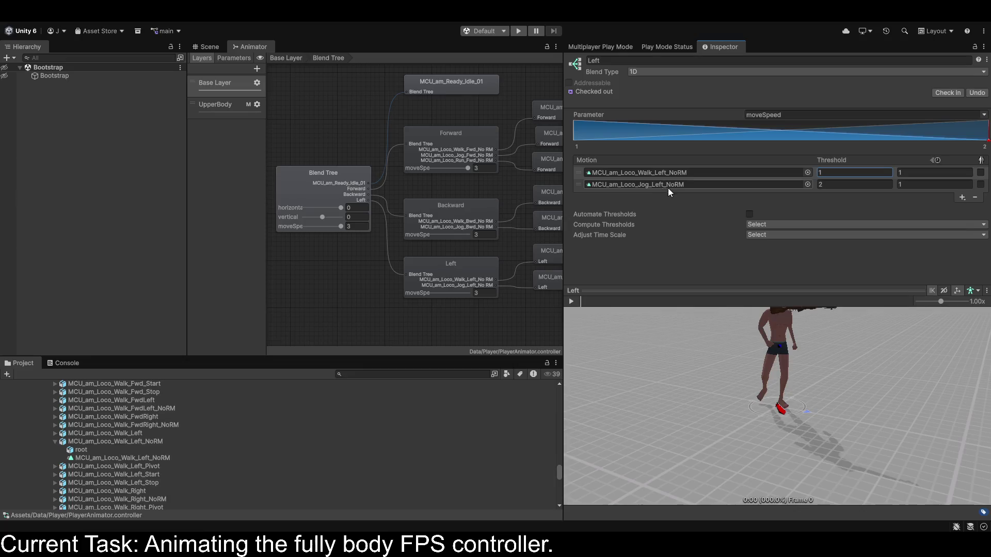
click(571, 302)
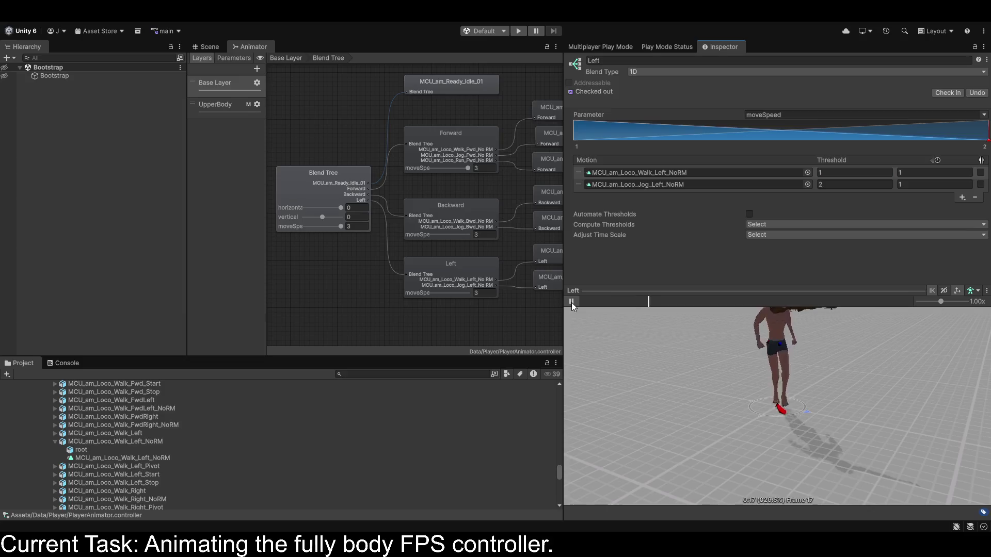
Preview the Left blend, lowering moveSpeed from 3 to 1 to show the walking strafe.
click(988, 143)
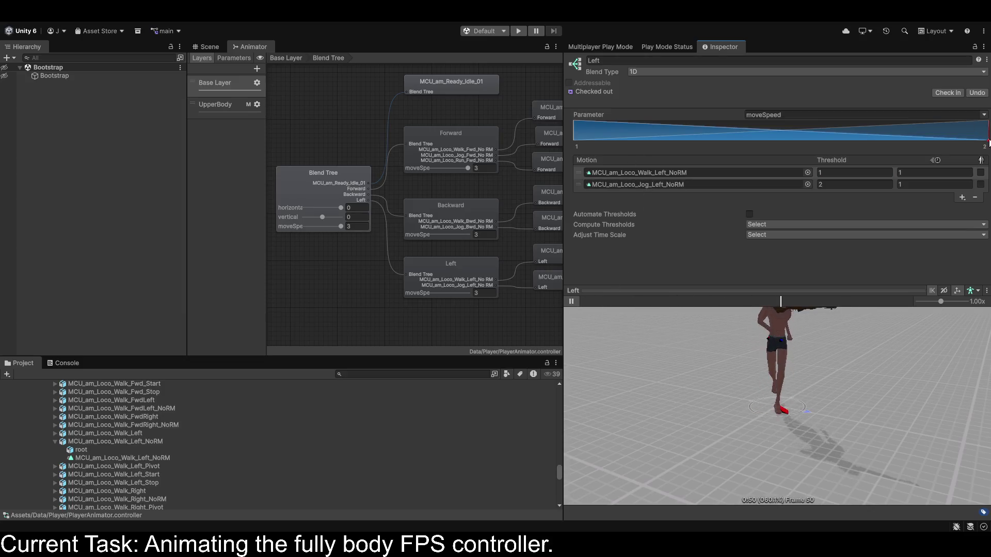
mouse_move(988, 144)
mouse_down()
mouse_move(541, 140)
mouse_move(988, 140)
mouse_up()
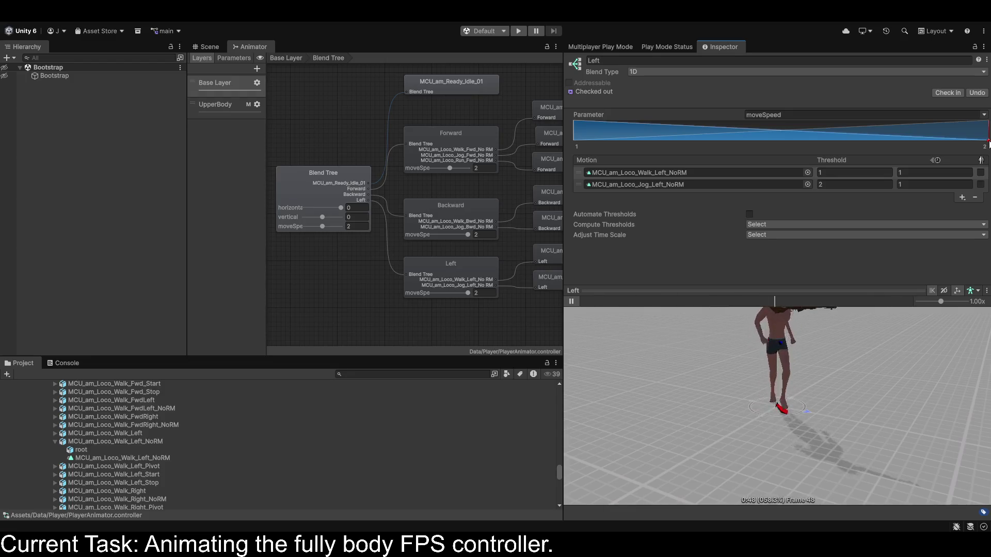
drag(989, 144, 422, 143)
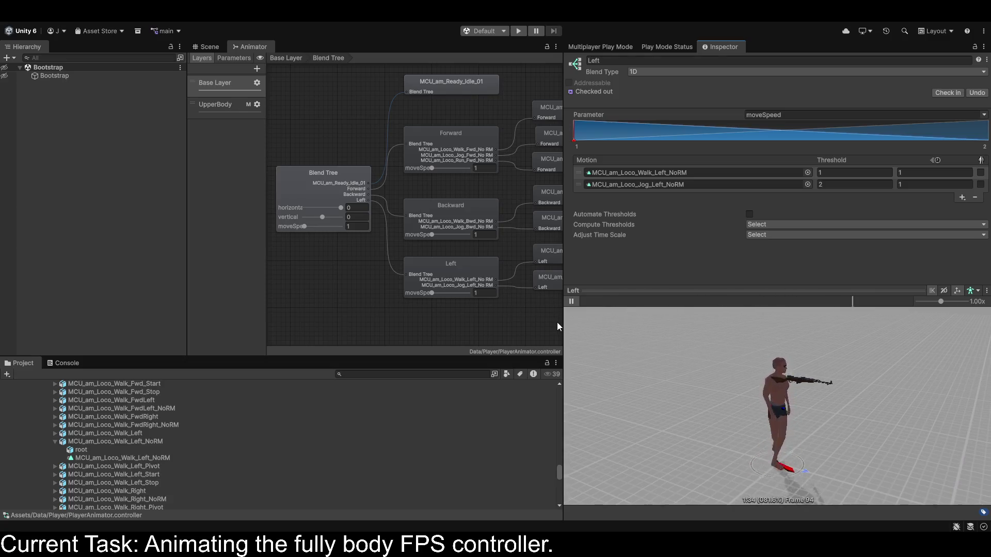
scroll(764, 393, up, 3)
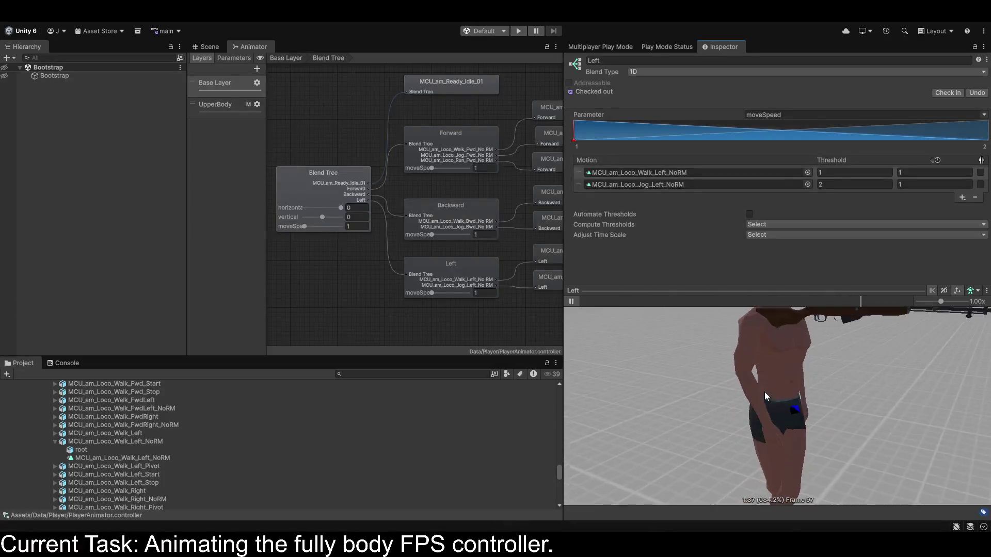
scroll(764, 392, down, 5)
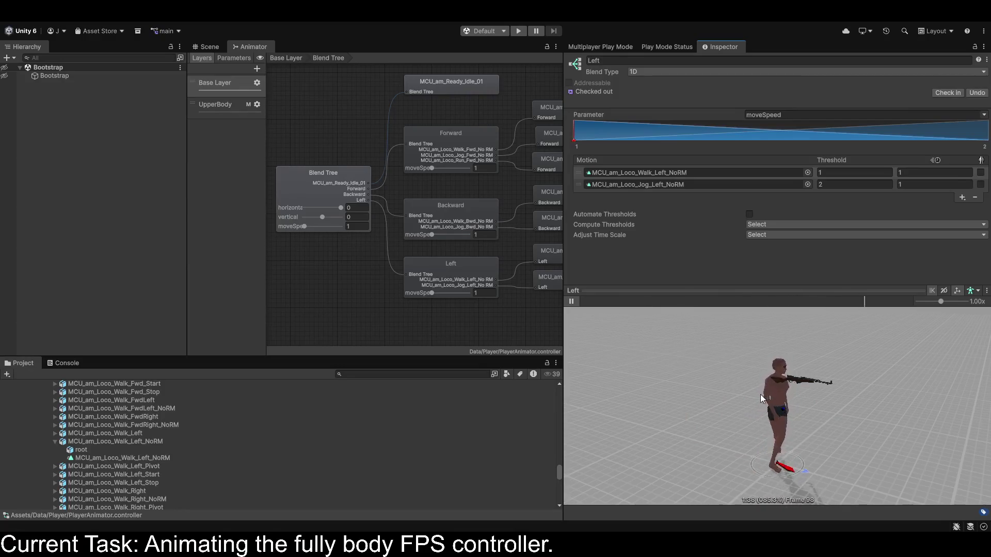
Add a new child blend tree to the Base Layer's root 2D Blend Tree.
click(439, 265)
click(343, 193)
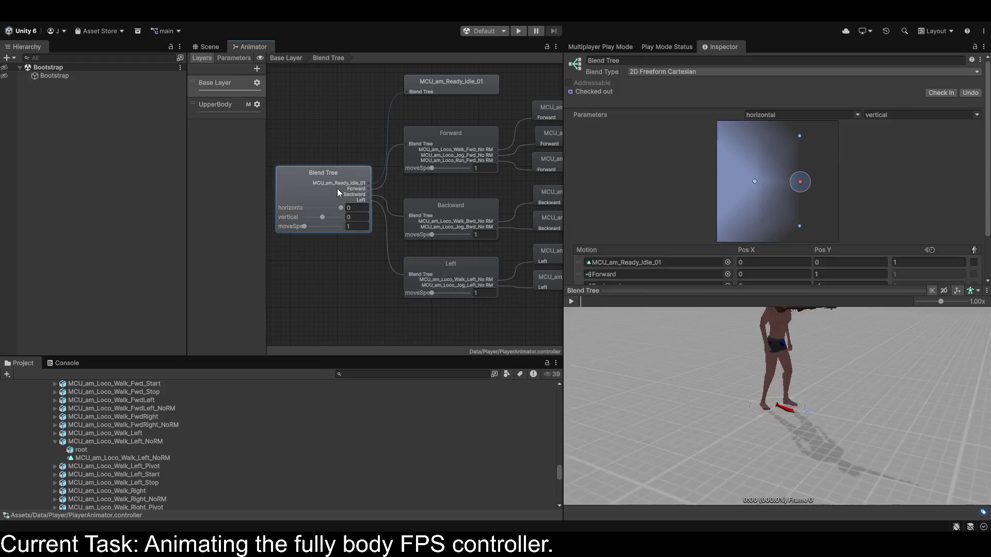
scroll(802, 221, down, 3)
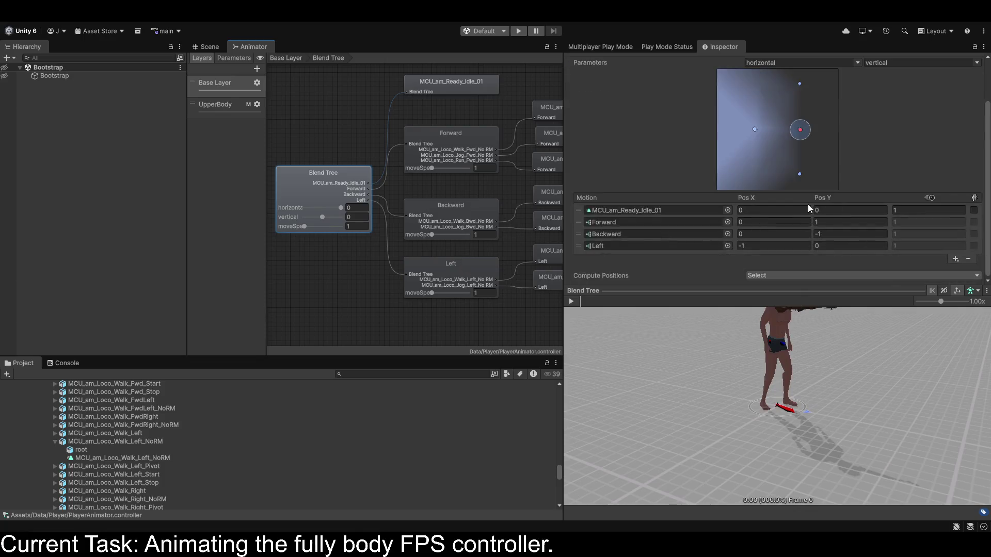
click(955, 262)
click(947, 278)
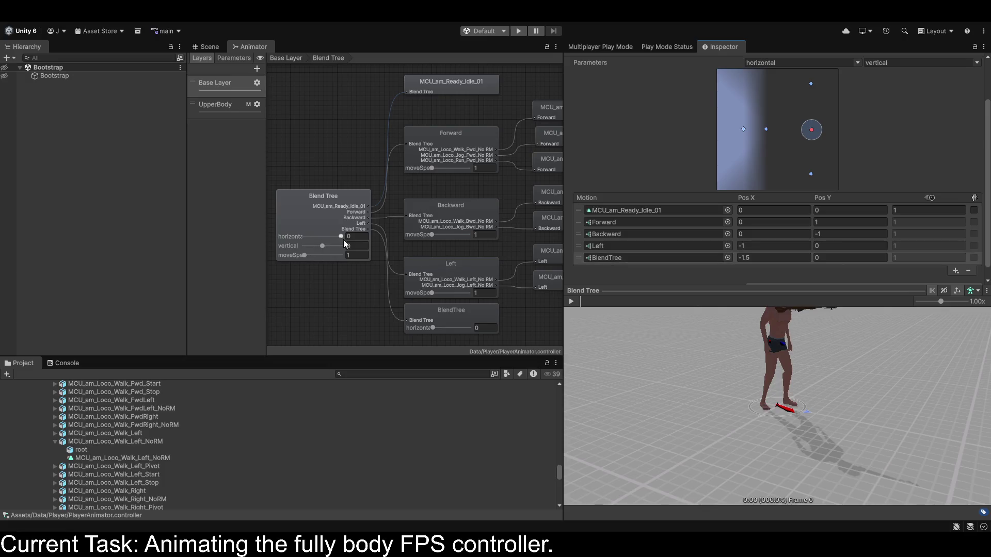
click(456, 315)
Drive the new child tree by moveSpeed and name it Right.
click(816, 116)
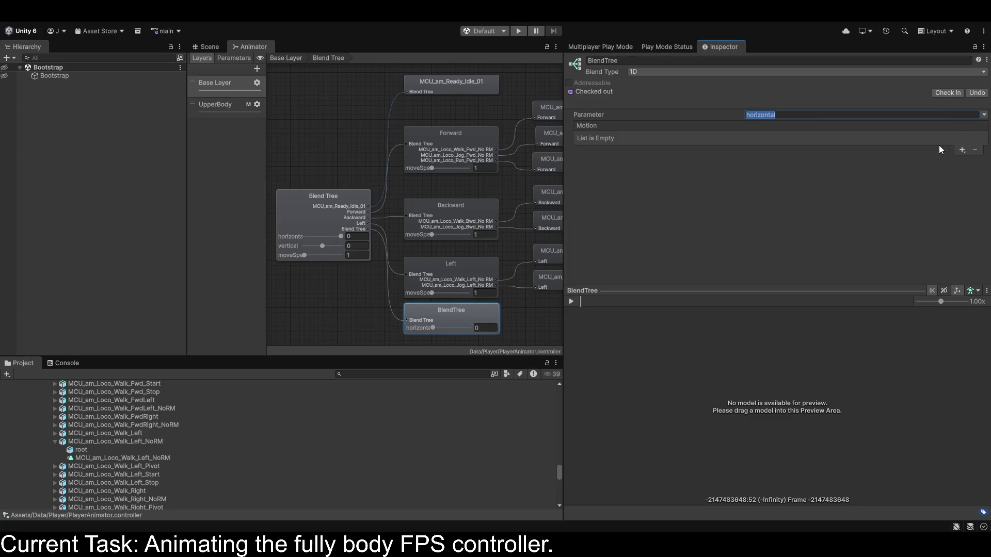
key(Down)
key(Down)
click(626, 61)
text(Right)
key(Return)
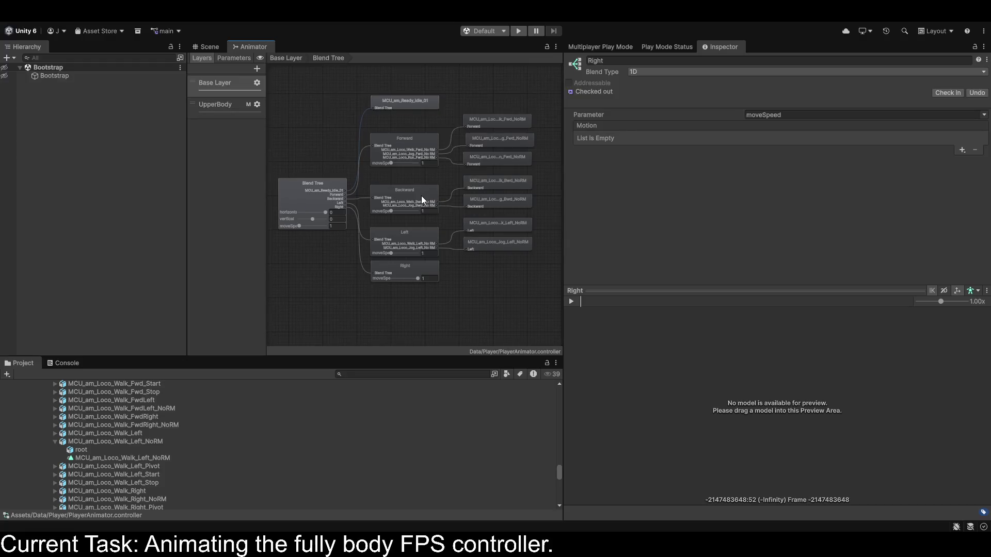
Add motion slots to Right and assign MCU_am_Loco_Walk_Right_NoRM as its first motion.
click(961, 150)
click(956, 157)
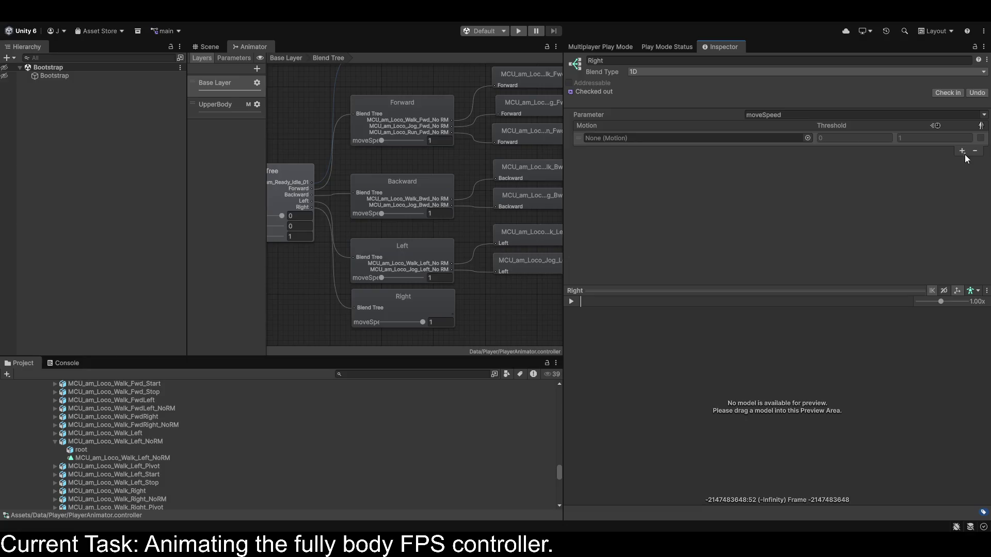
click(963, 152)
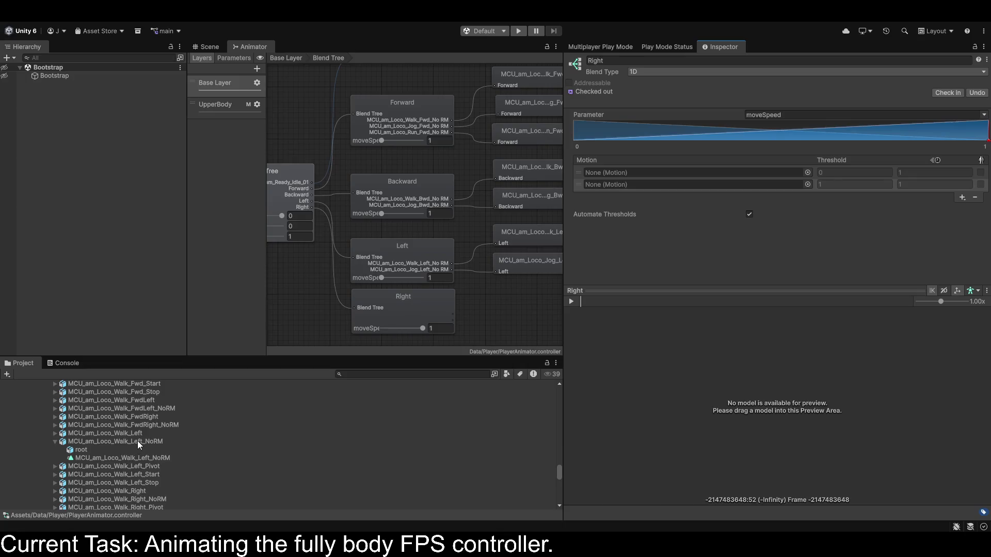
scroll(138, 445, down, 3)
click(55, 469)
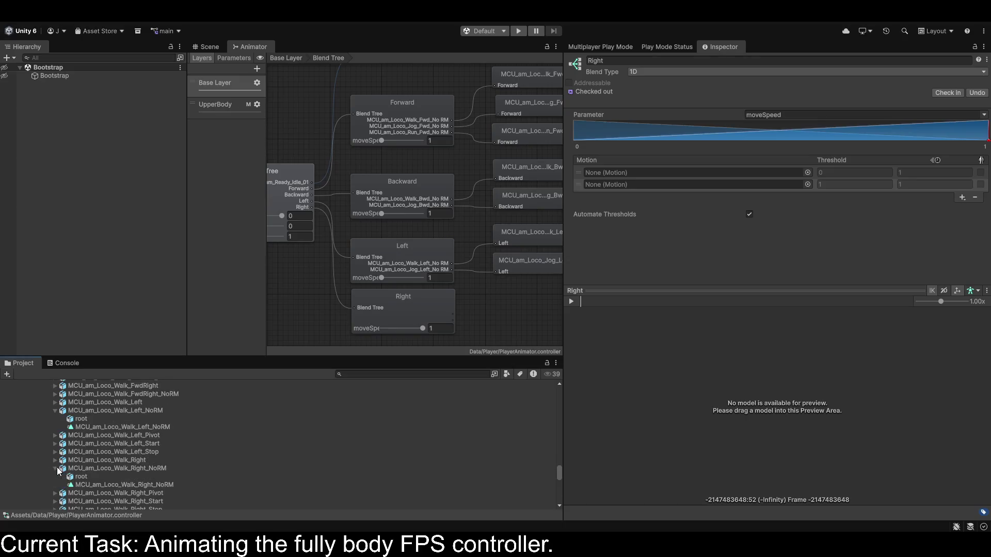
mouse_move(122, 485)
mouse_down()
mouse_move(241, 460)
mouse_move(639, 176)
mouse_up()
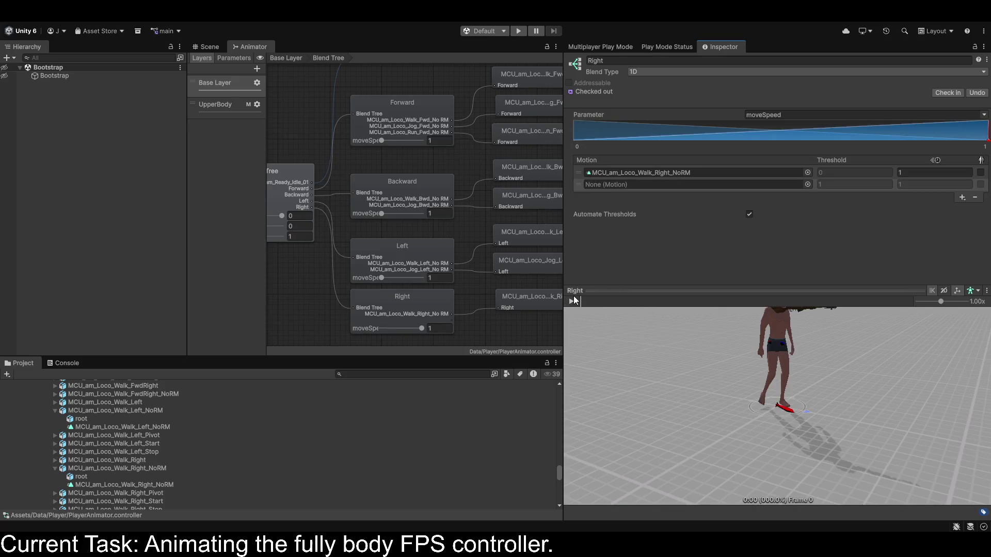
Add MCU_am_Loco_Jog_Right_NoRM as the Right tree's second motion.
scroll(98, 466, up, 5)
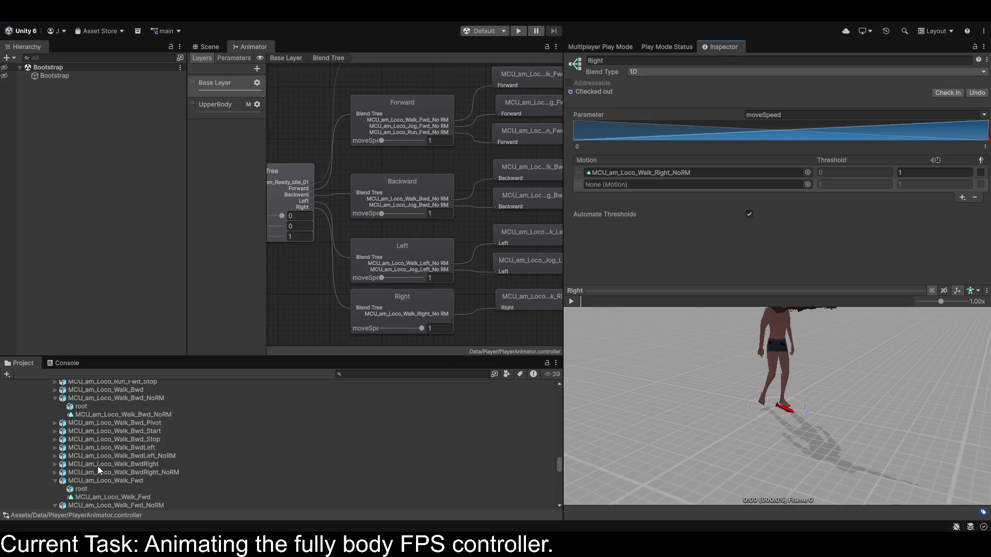
scroll(97, 467, up, 5)
click(151, 463)
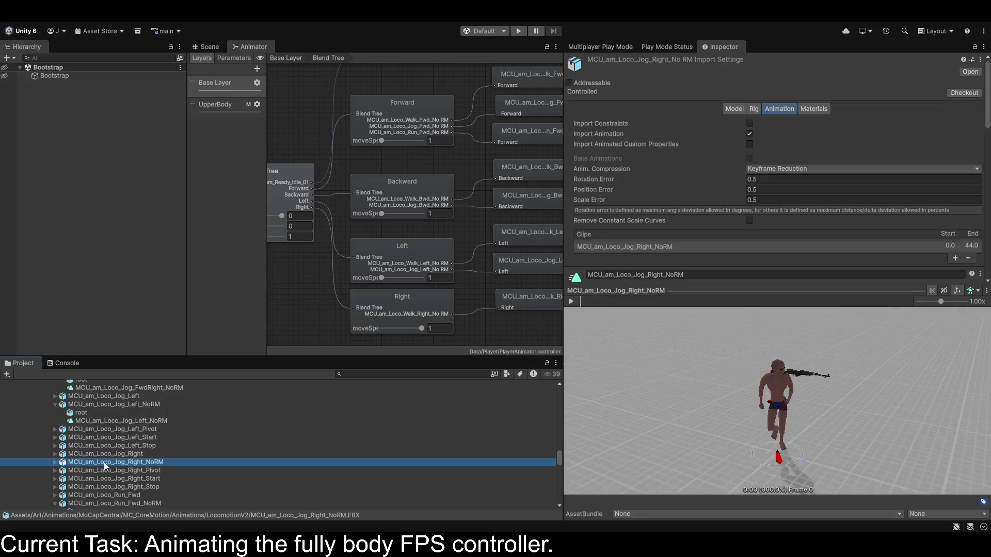
click(55, 462)
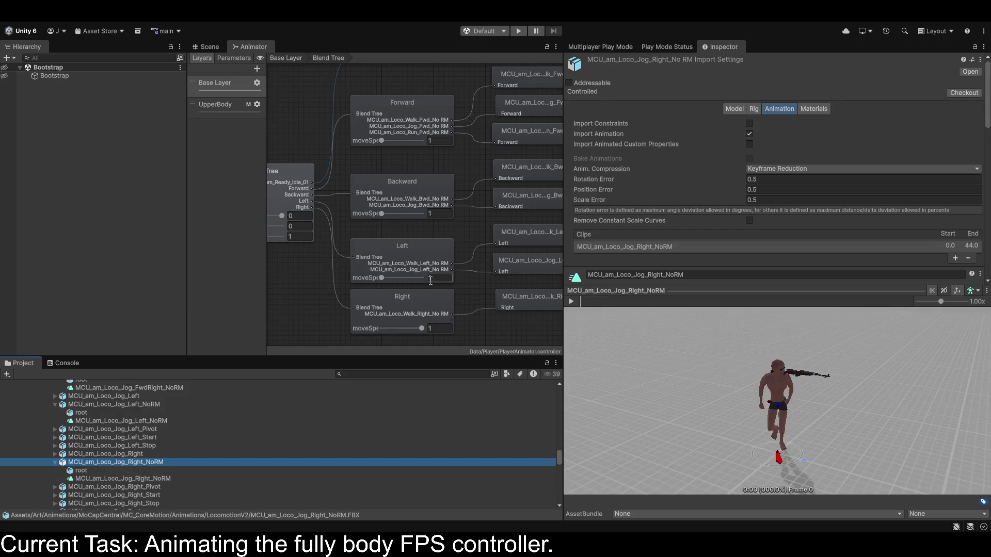
click(405, 310)
click(154, 479)
drag(153, 479, 692, 185)
Preview the Right tree's walk-to-jog blend, ending at moveSpeed 0.
click(571, 303)
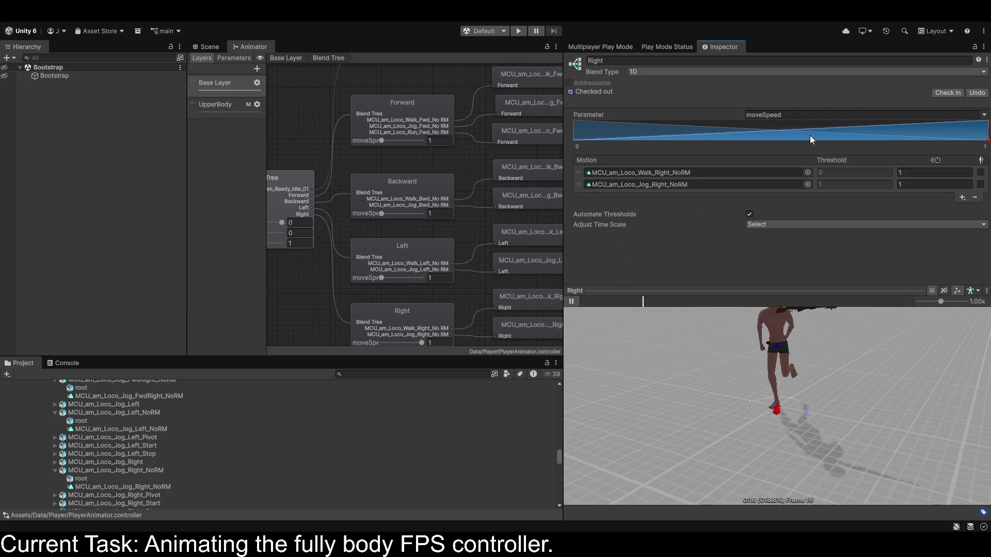
click(714, 135)
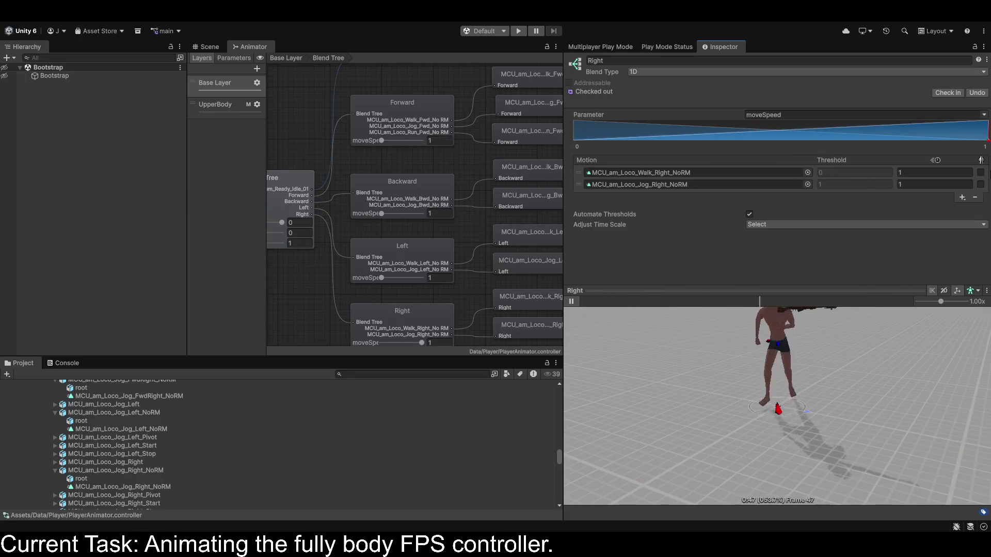
click(574, 135)
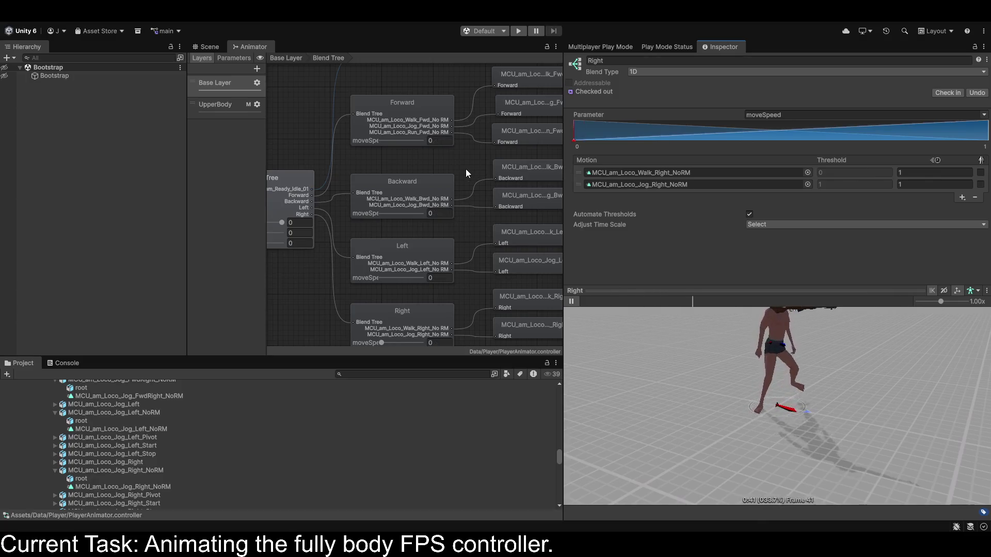
scroll(466, 169, down, 3)
click(302, 202)
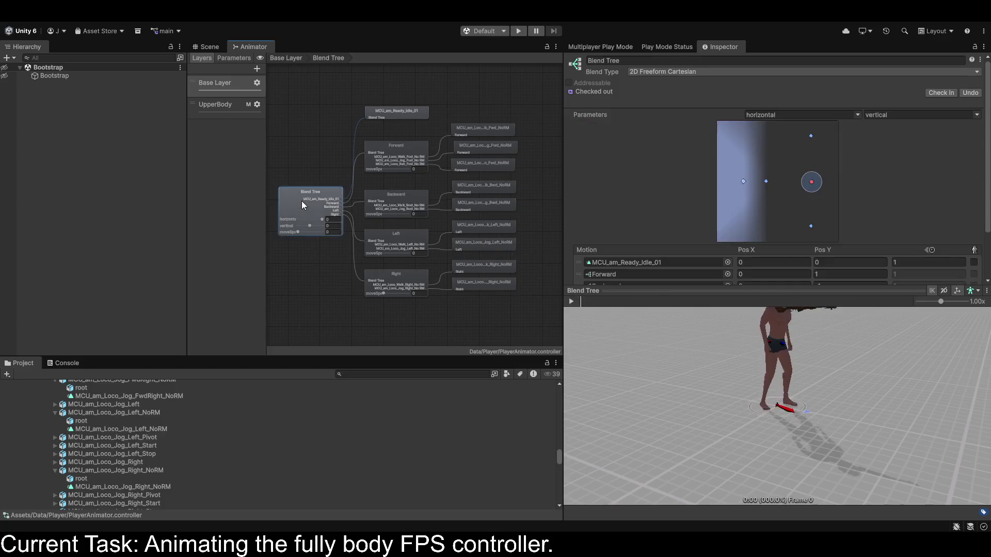
Set the Right motion's Pos X to 1 in the root blend tree.
scroll(764, 238, down, 3)
click(769, 246)
text(21)
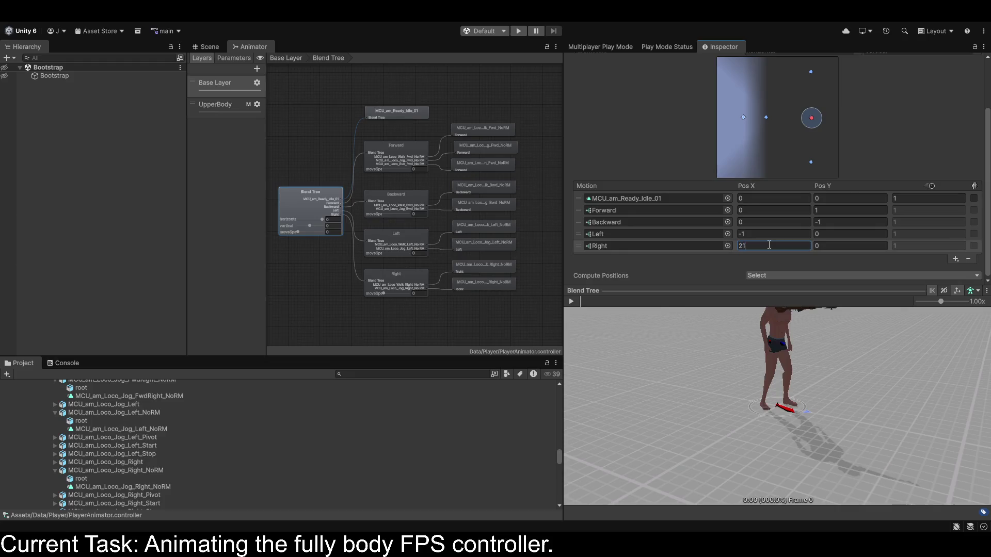
key(Return)
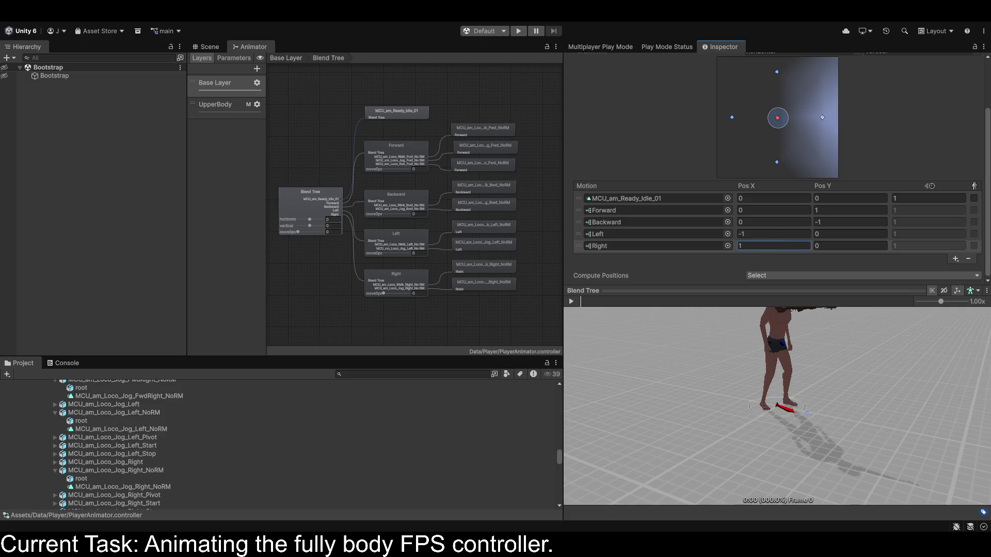
click(773, 125)
drag(778, 119, 824, 66)
Set the blend tree preview to horizontal 1, vertical 1 and moveSpeed 2.
click(331, 232)
text(3)
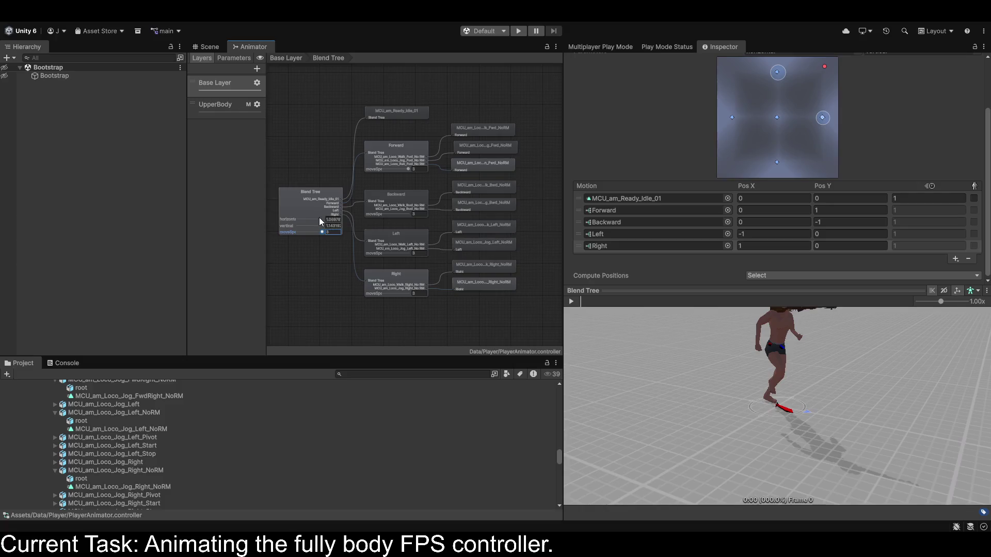
click(333, 219)
text(1)
click(333, 227)
text(1)
click(333, 232)
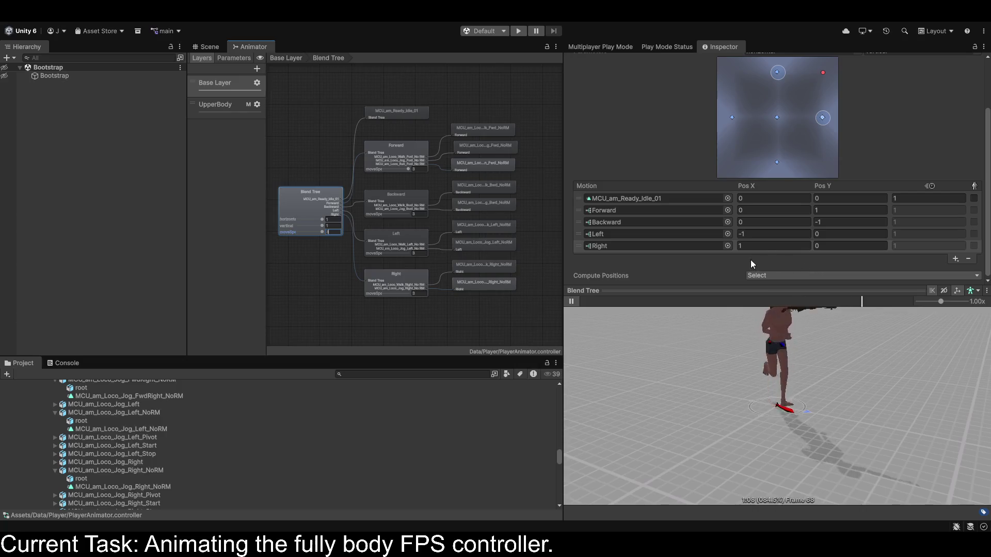
text(2)
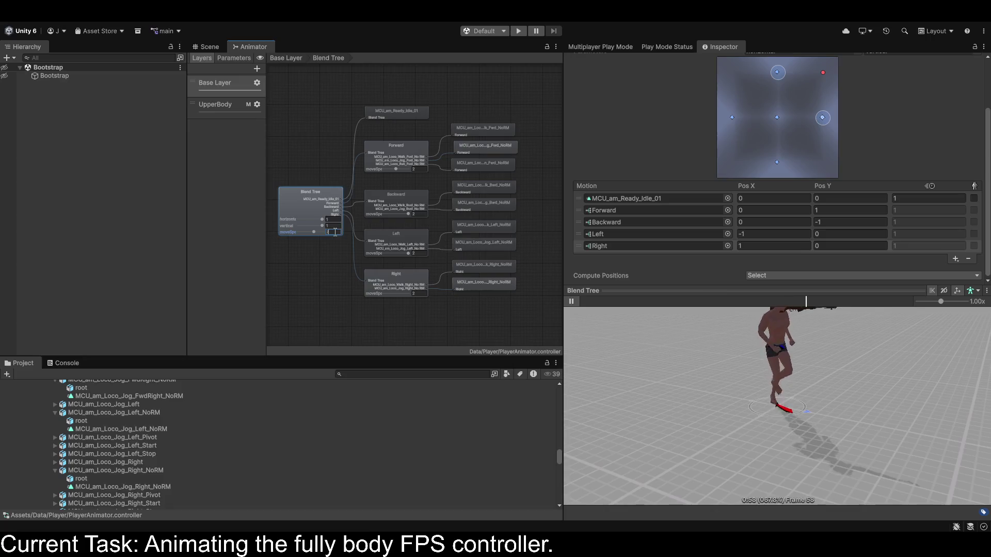
click(337, 250)
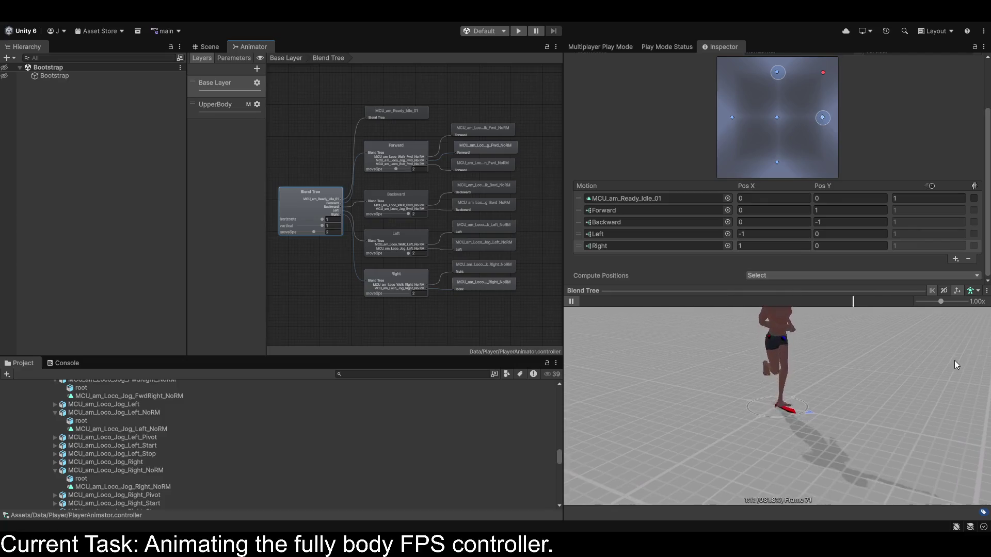
Select and frame the Backward blend tree to check its thresholds.
key(f)
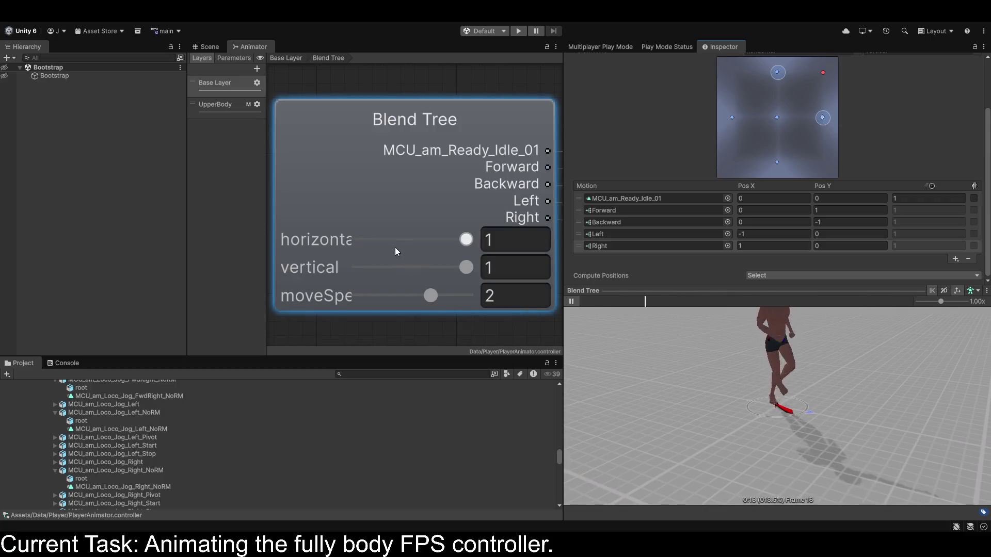
scroll(395, 247, down, 6)
click(441, 238)
key(f)
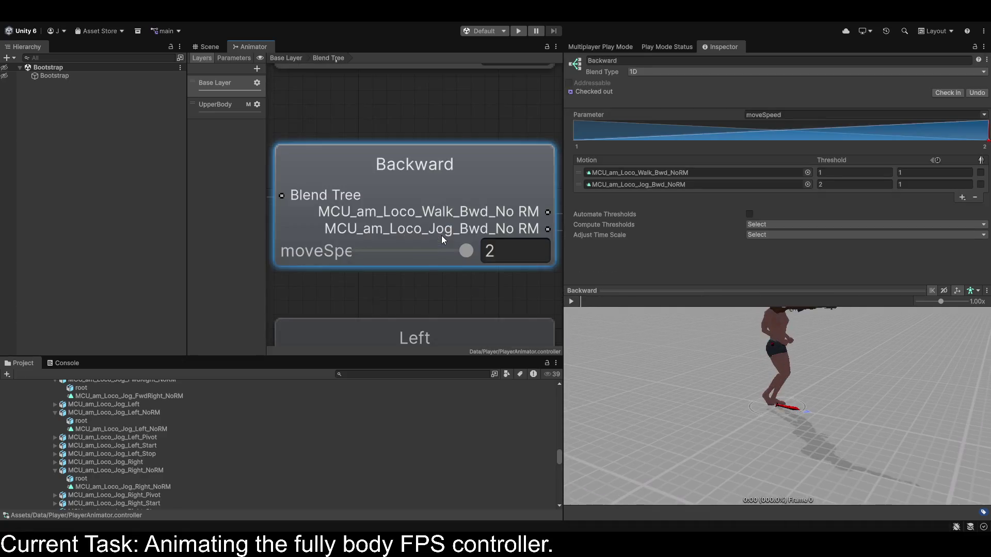
scroll(440, 236, down, 6)
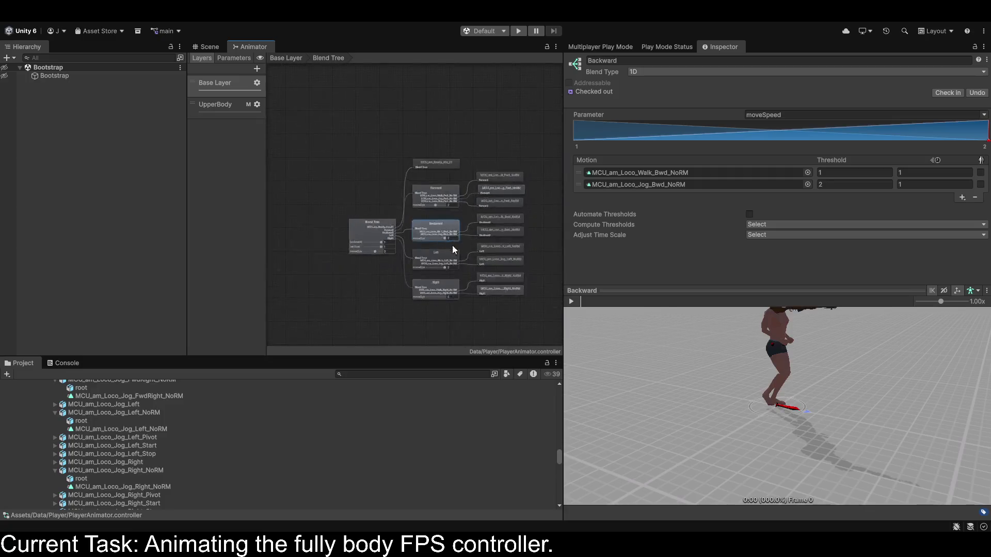
scroll(433, 242, up, 2)
scroll(170, 418, up, 10)
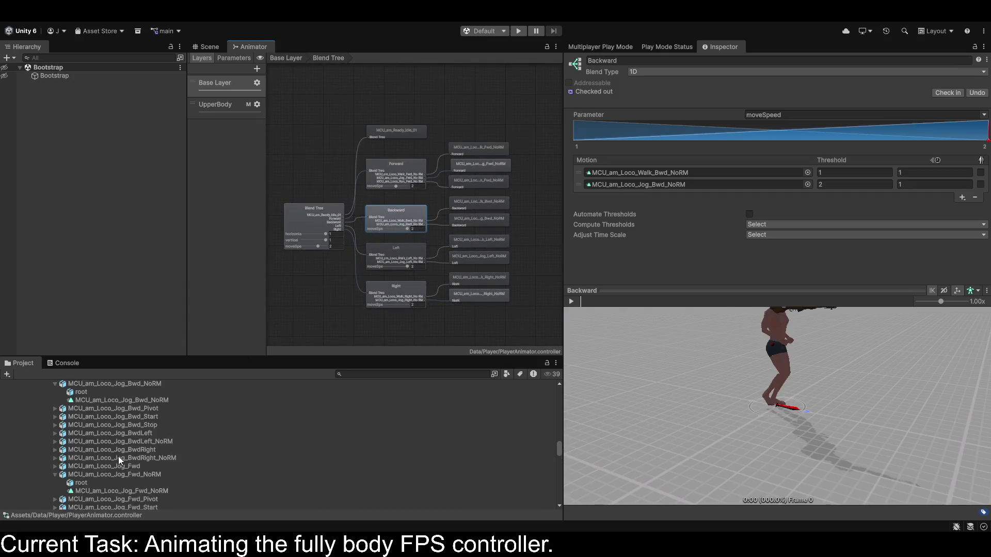
drag(560, 439, 572, 355)
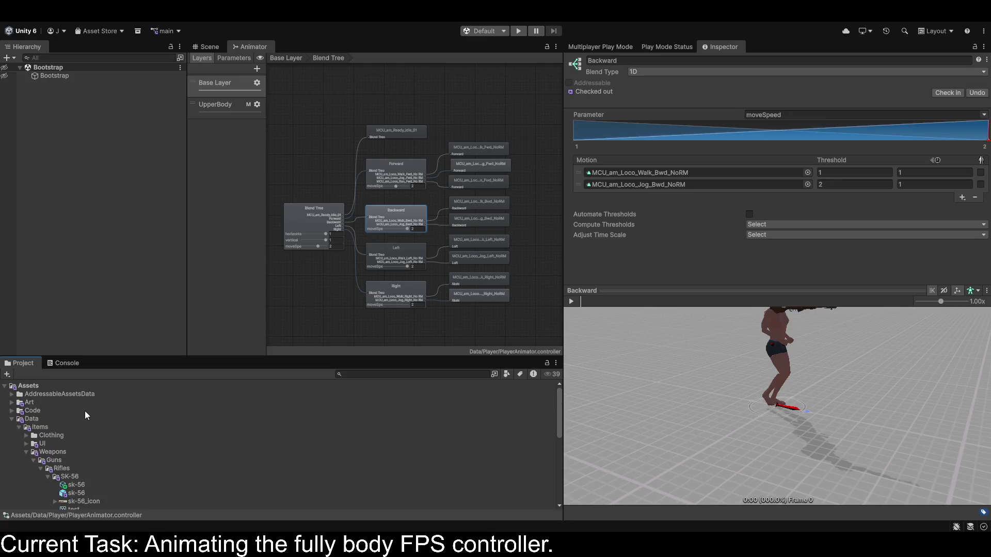
scroll(85, 411, down, 5)
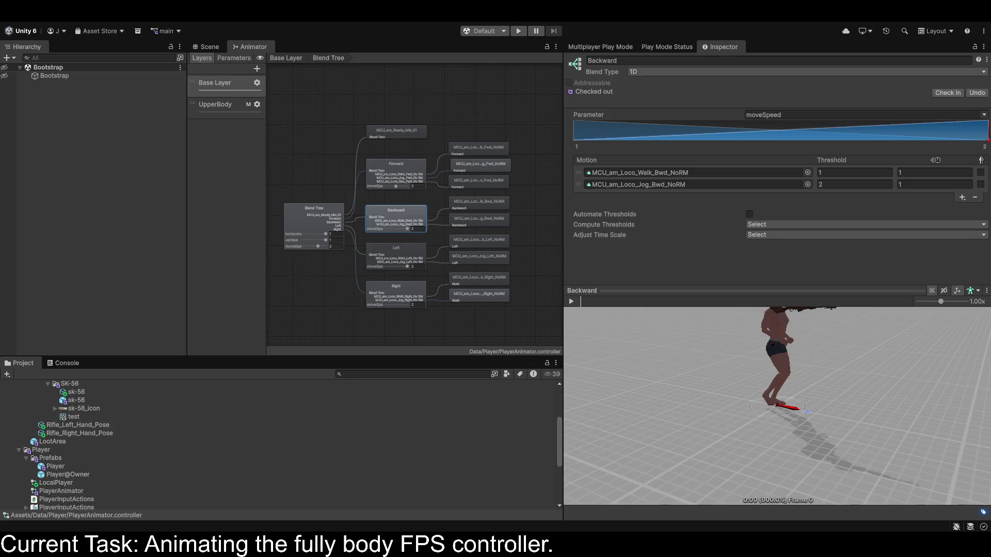
scroll(85, 444, down, 3)
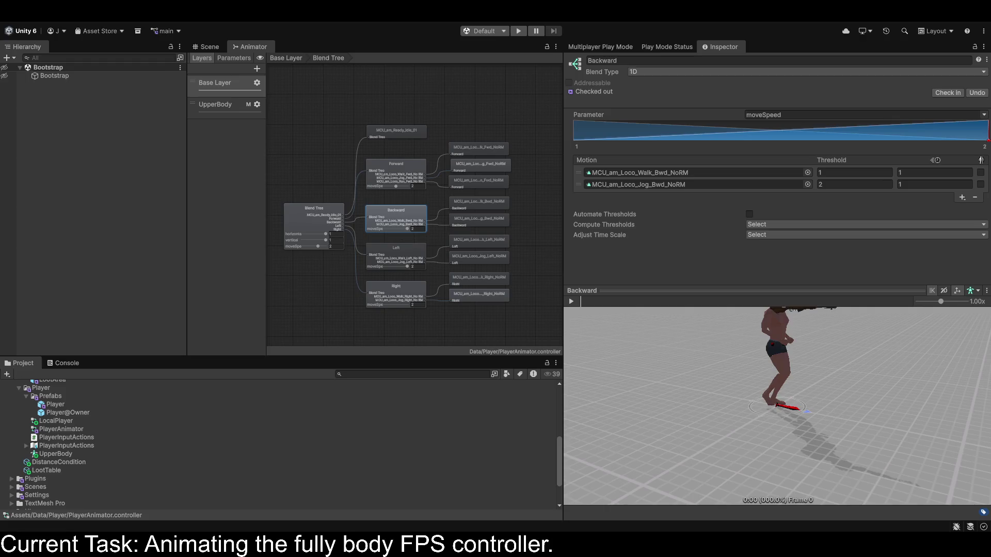
scroll(85, 444, up, 2)
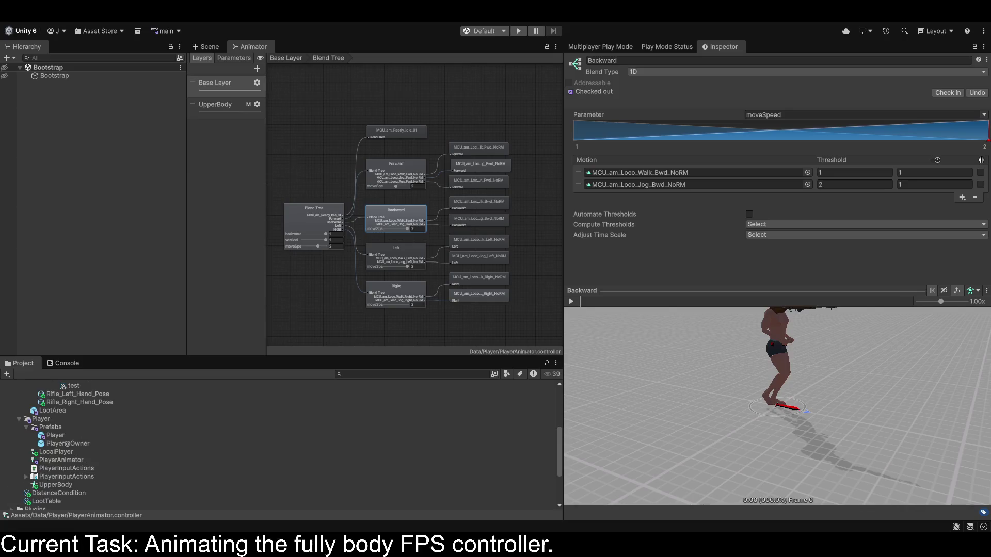
scroll(85, 444, up, 5)
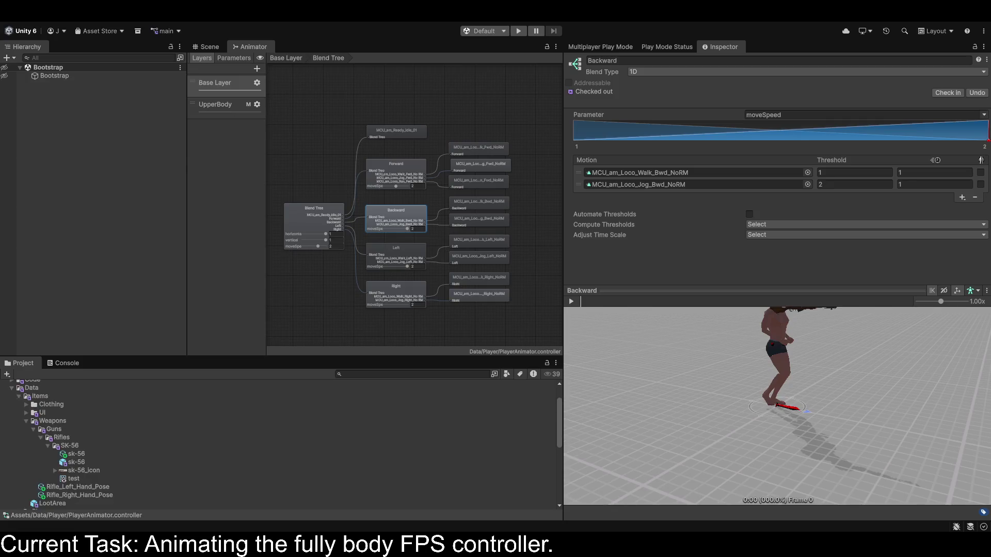
scroll(84, 444, up, 5)
Open PlayerController from Assets > Code > Gameplay > Client > Player in the code editor.
alt+click(12, 391)
click(11, 391)
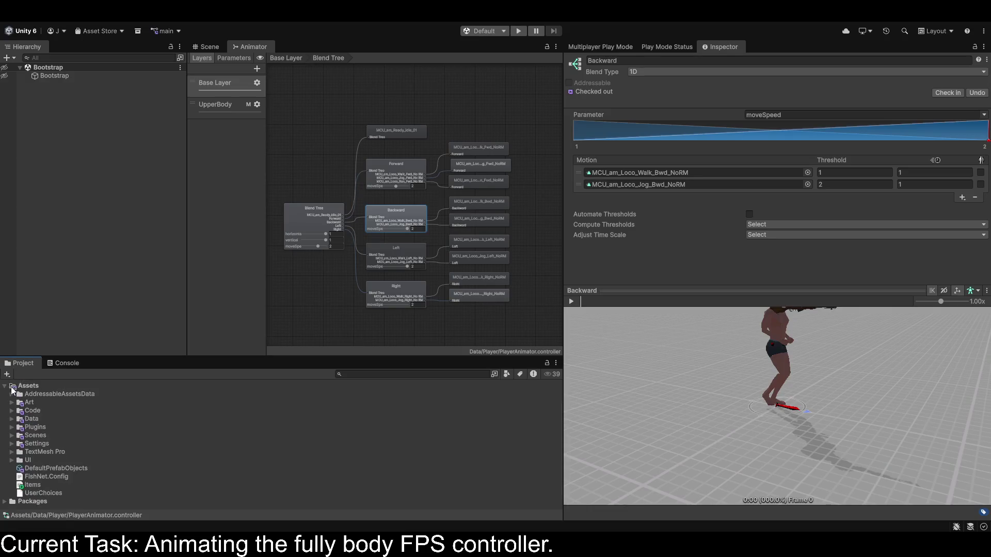
click(11, 411)
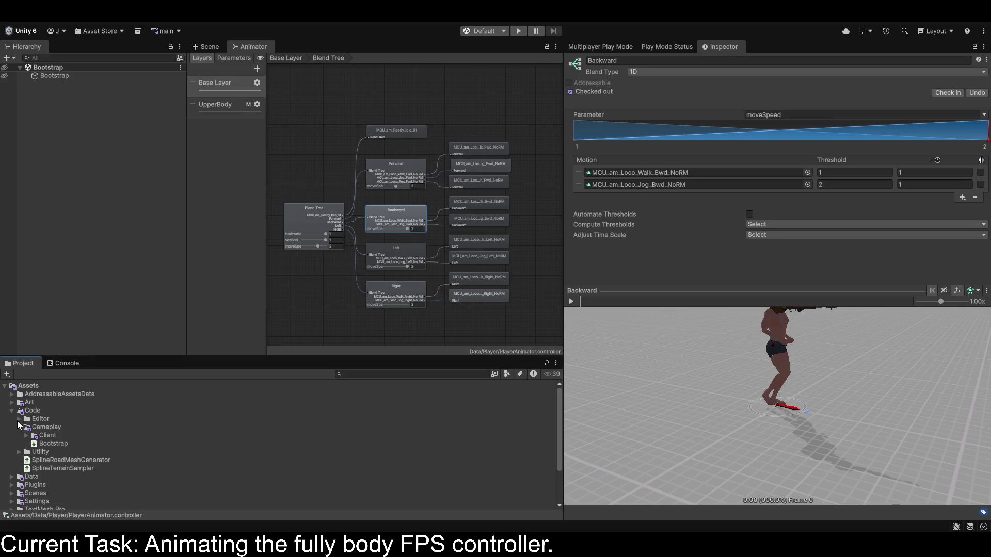
click(27, 436)
scroll(29, 445, down, 3)
scroll(32, 445, up, 3)
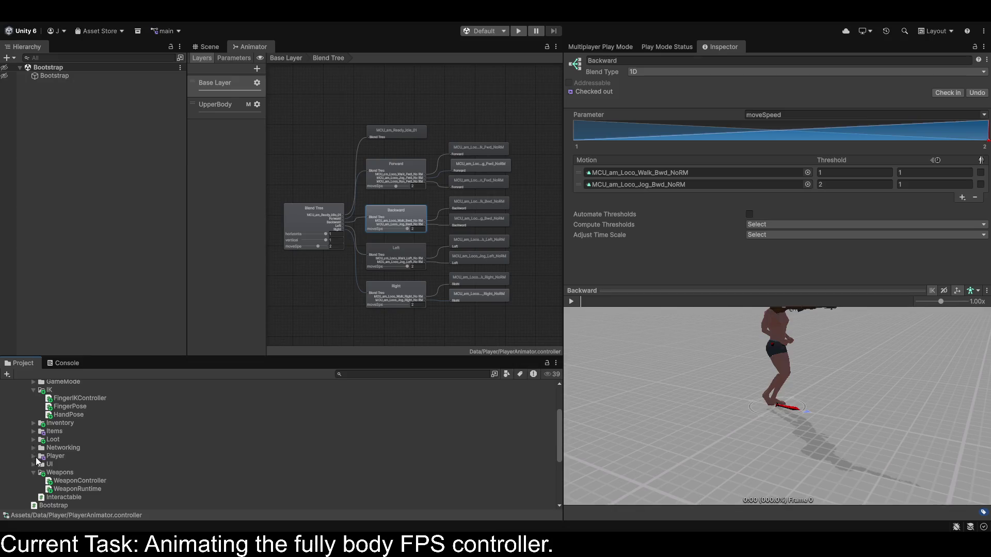
scroll(33, 444, down, 2)
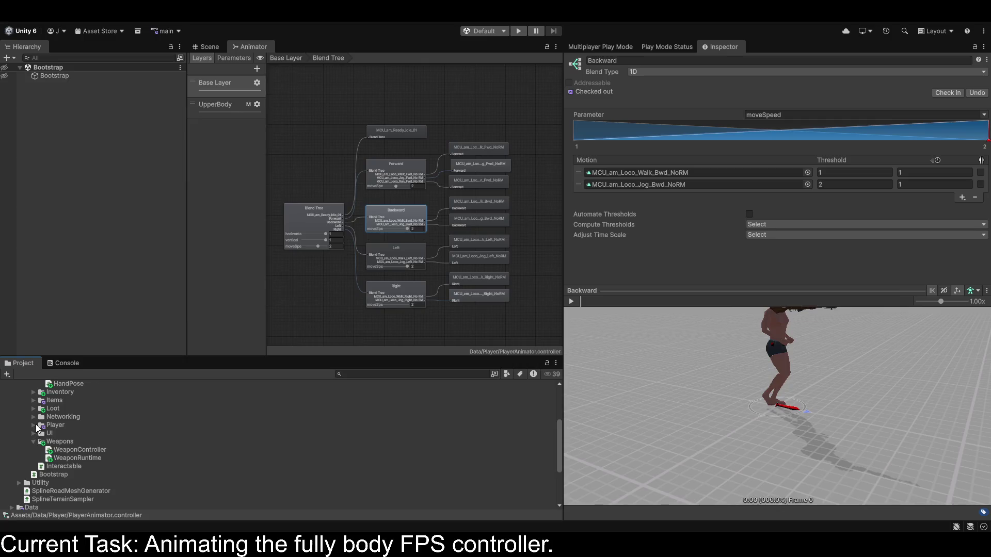
click(35, 426)
scroll(42, 449, down, 3)
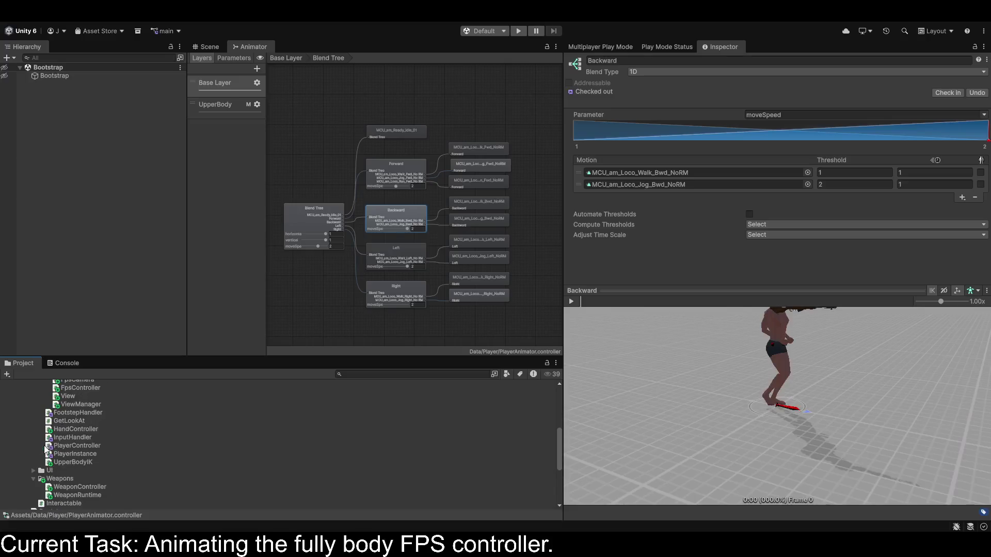
double_click(81, 445)
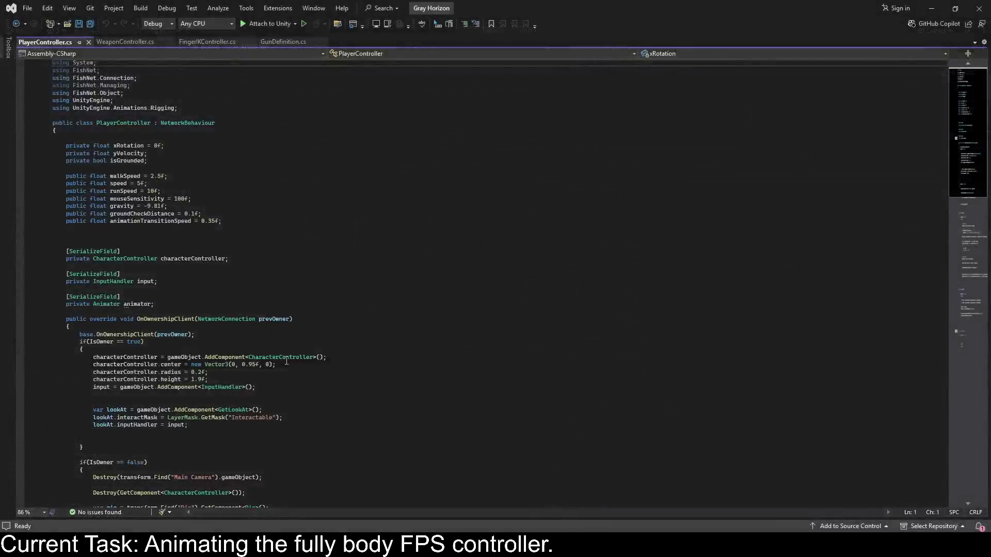
scroll(287, 361, down, 12)
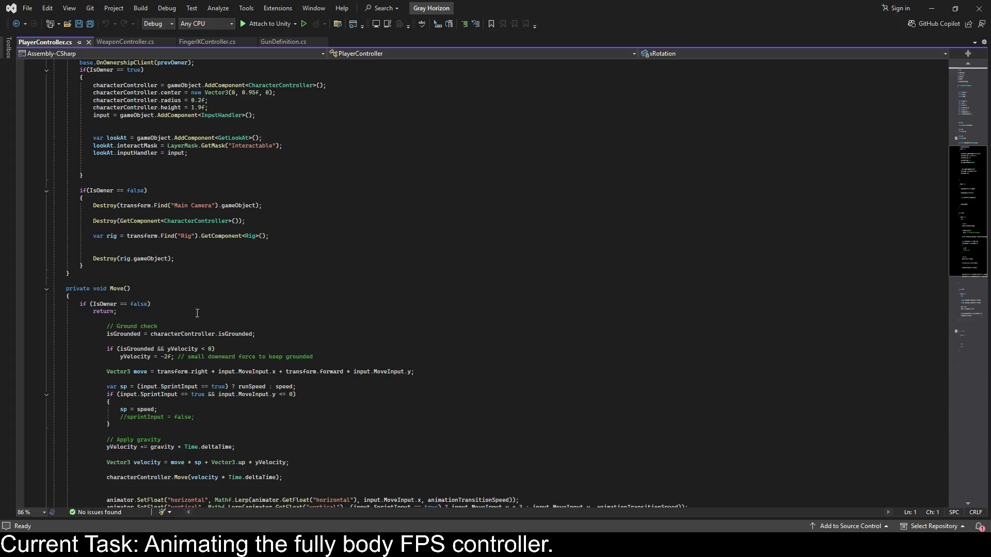
scroll(197, 313, down, 6)
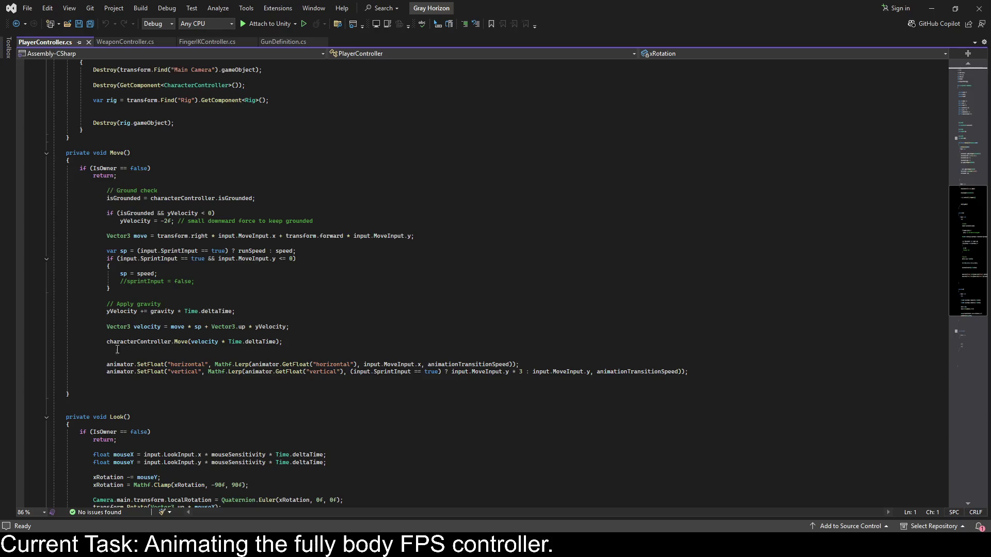
click(89, 189)
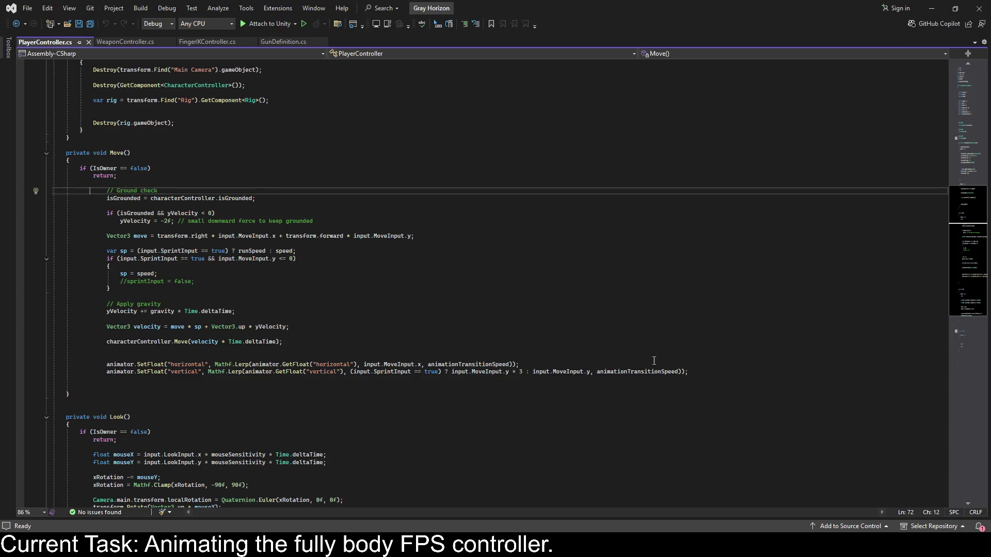
click(702, 371)
key(Return)
text(if()
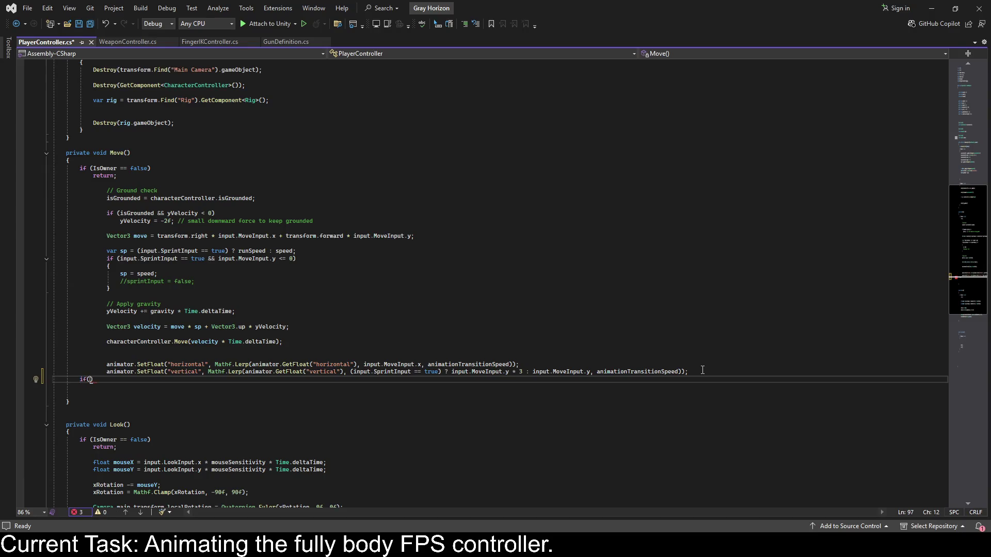
text(yVelocity > 0))
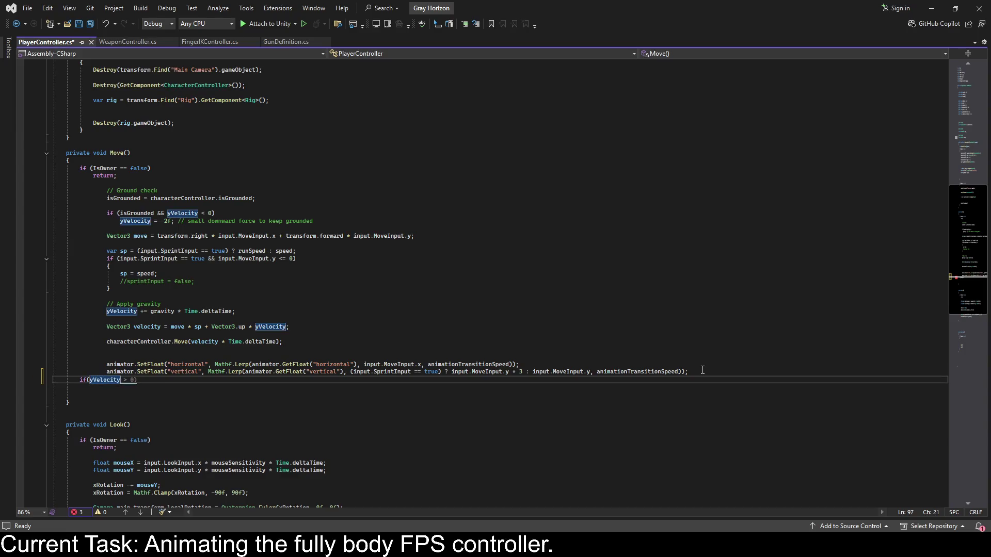
key(Return)
text({)
key(ctrl+z)
key(ctrl+z)
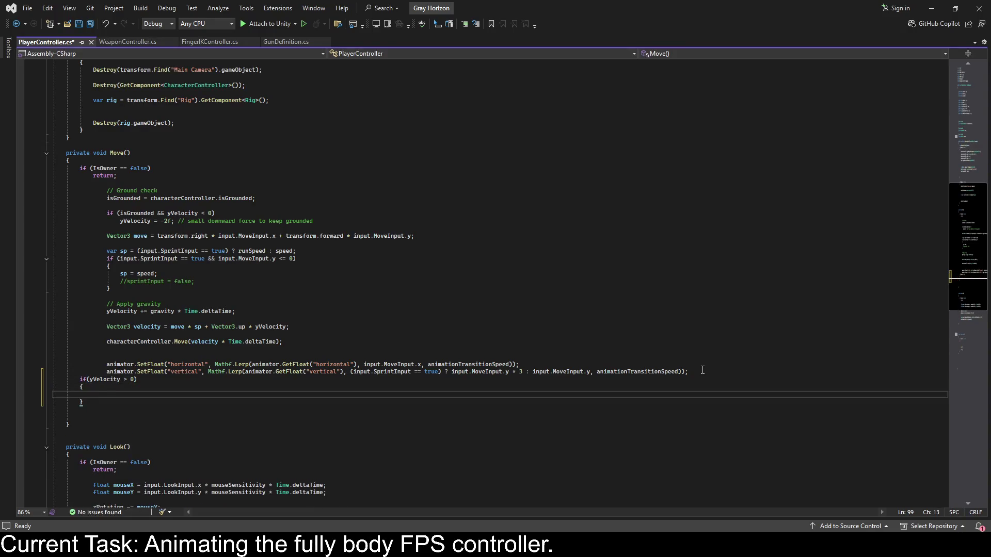
key(ctrl+z)
key(ctrl+z)
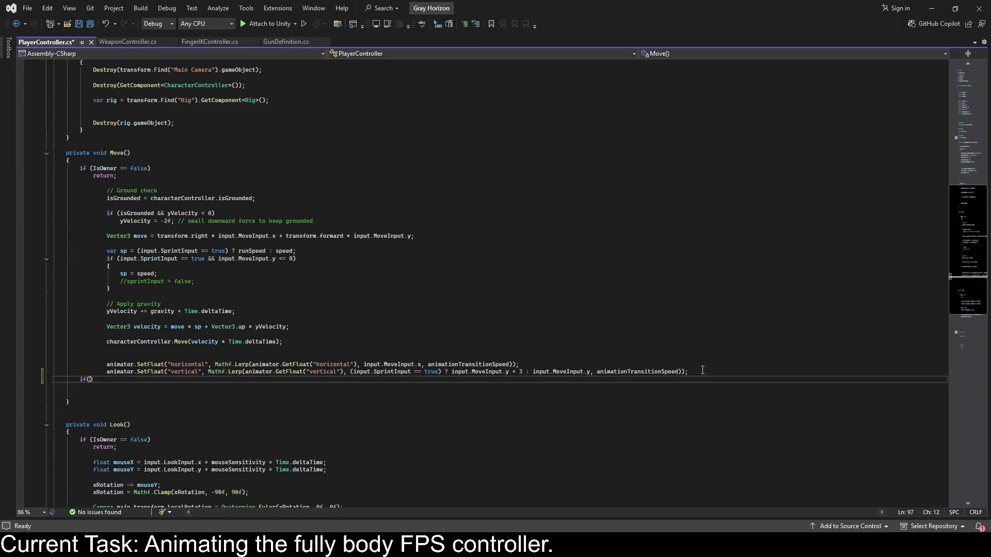
key(ctrl+z)
mouse_move(699, 384)
mouse_down()
mouse_move(464, 364)
mouse_move(155, 198)
mouse_move(53, 191)
mouse_up()
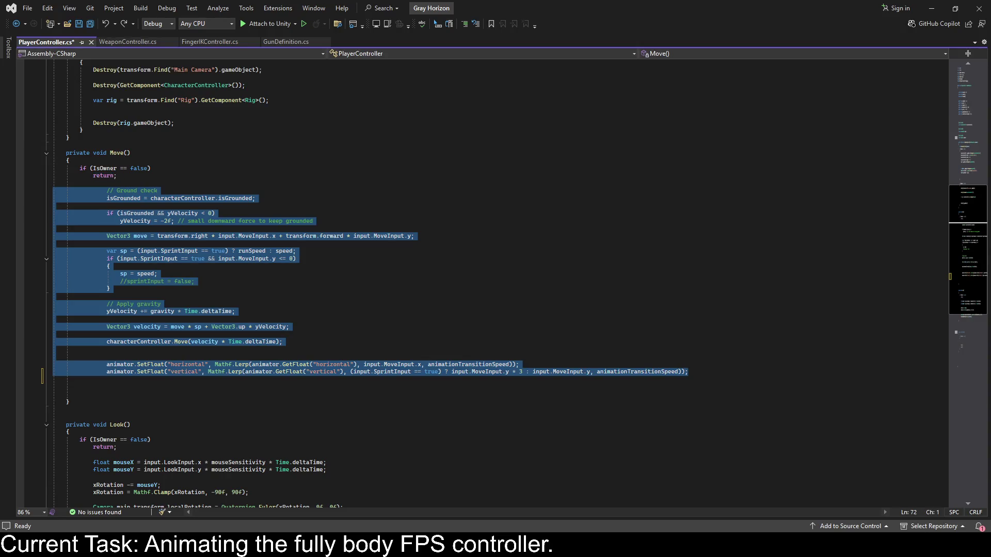
Extract the movement code from isGrounded downward into a method named NewMethod.
click(53, 184)
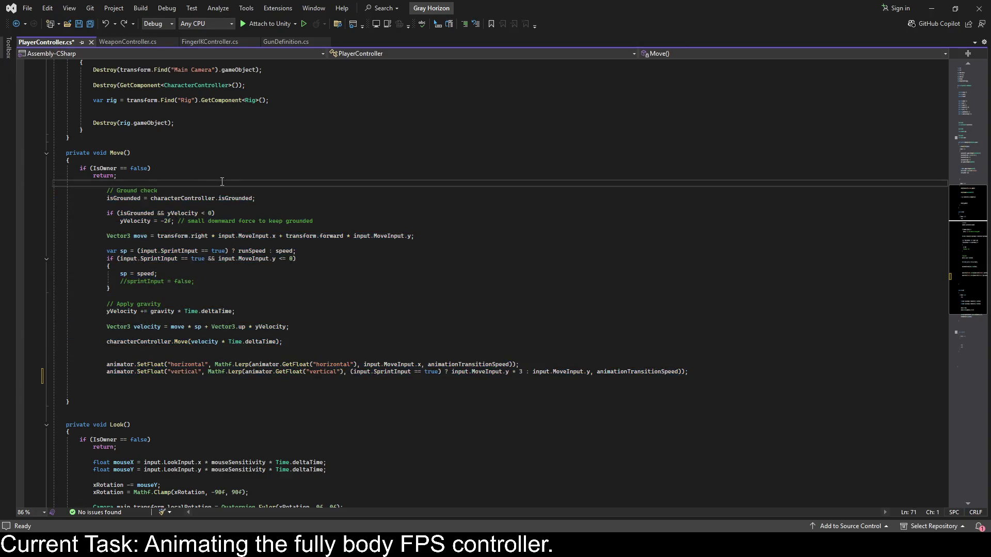
mouse_move(56, 198)
mouse_down()
mouse_move(491, 256)
mouse_move(770, 376)
mouse_up()
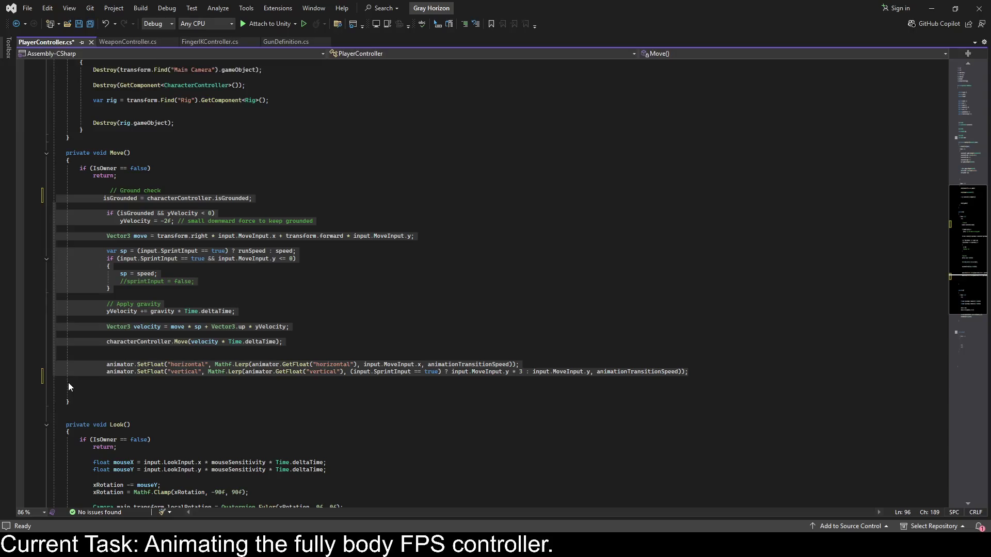
key(ctrl+r)
key(ctrl+m)
key(Return)
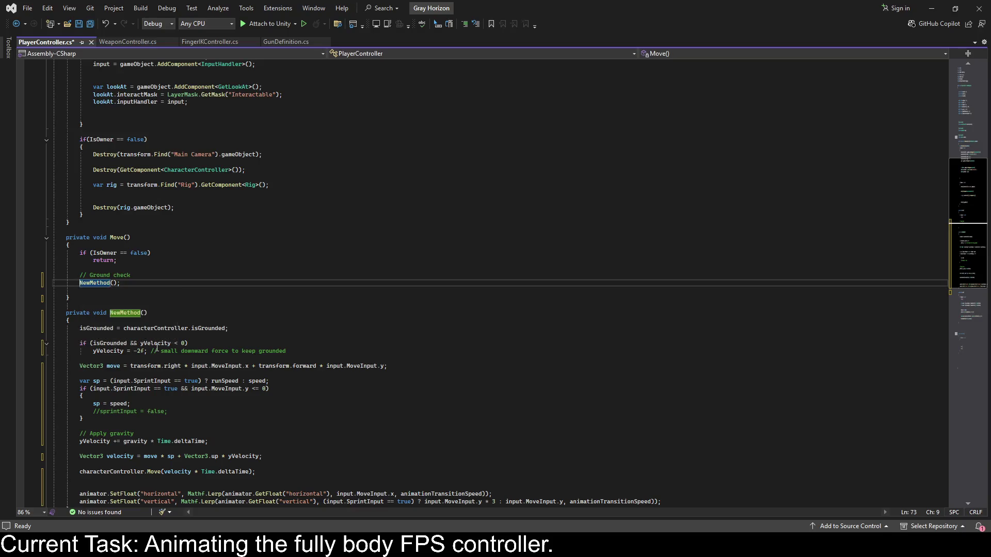
Paste NewMethod's body back over its call in Move() and save PlayerController.cs.
scroll(155, 329, down, 2)
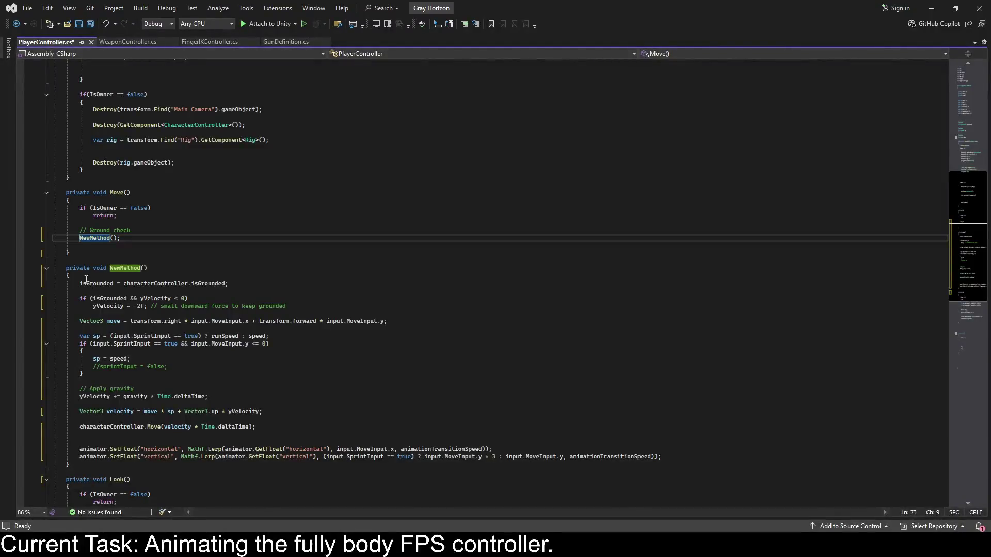
drag(80, 284, 138, 298)
drag(599, 465, 691, 455)
key(ctrl+c)
drag(120, 238, 53, 230)
key(ctrl+v)
key(ctrl+s)
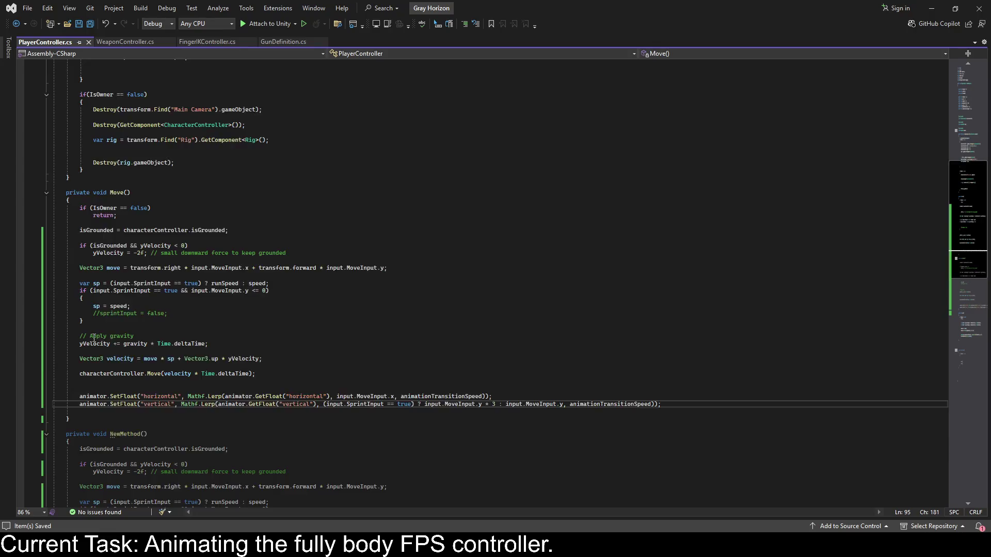
Delete the now-unused NewMethod from PlayerController.
scroll(75, 367, down, 3)
drag(64, 366, 160, 405)
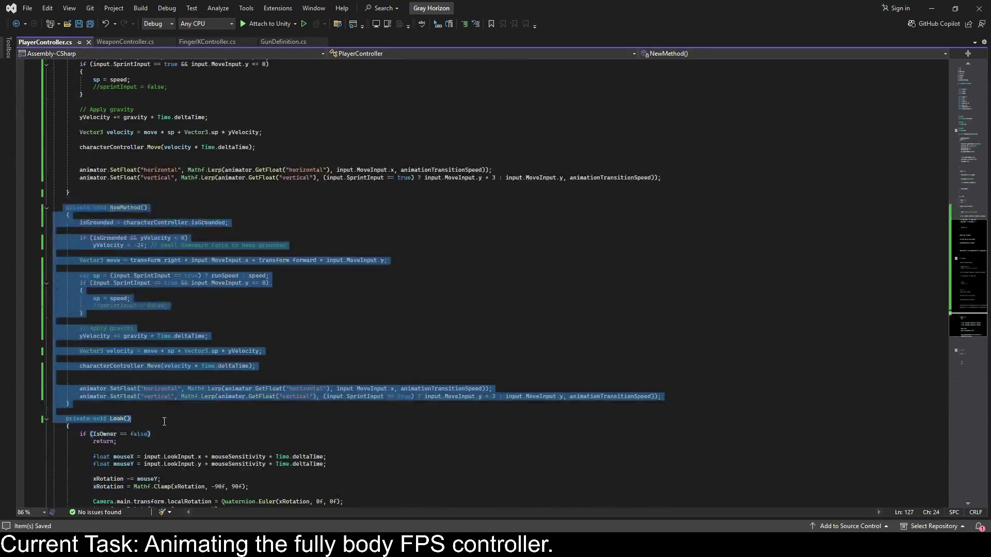
key(Delete)
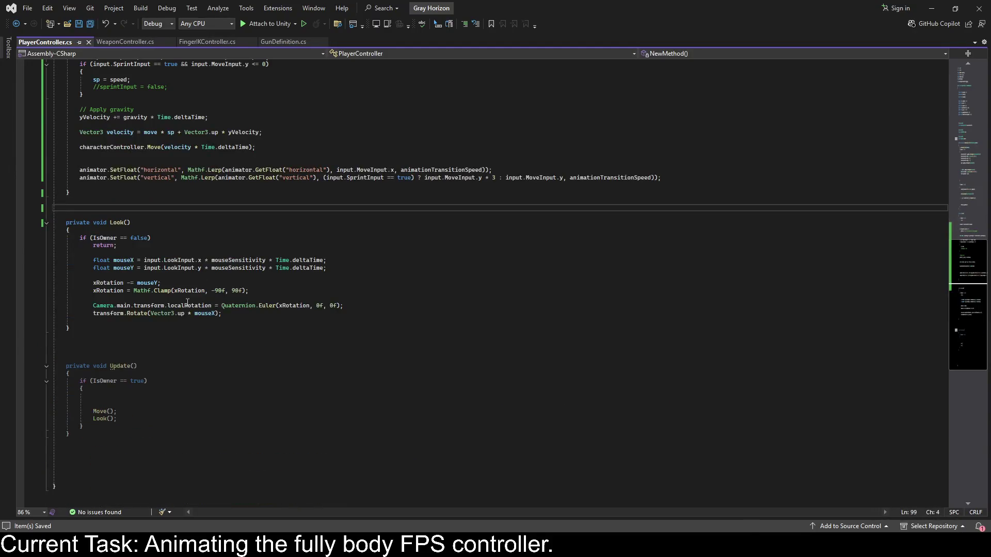
scroll(222, 261, up, 2)
scroll(217, 273, up, 1)
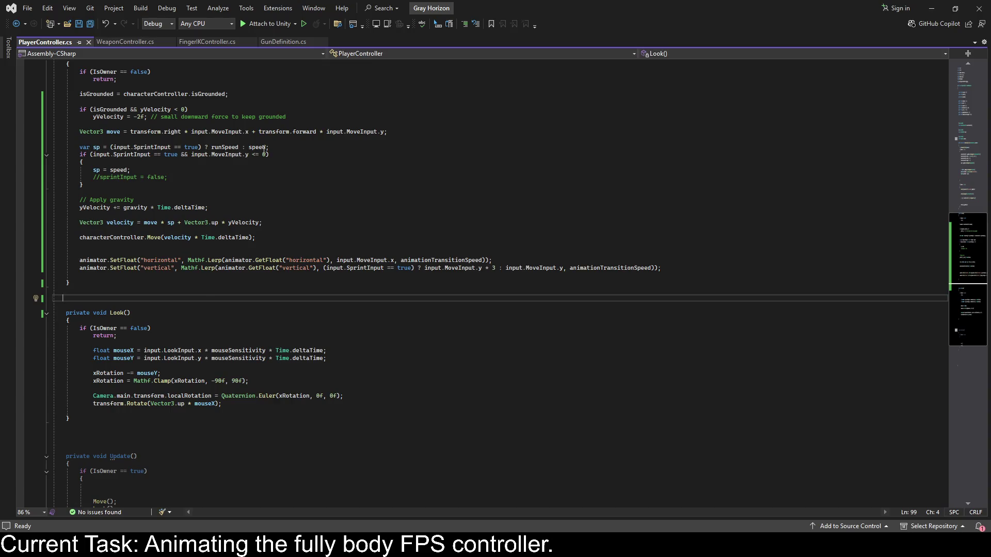
scroll(306, 185, up, 20)
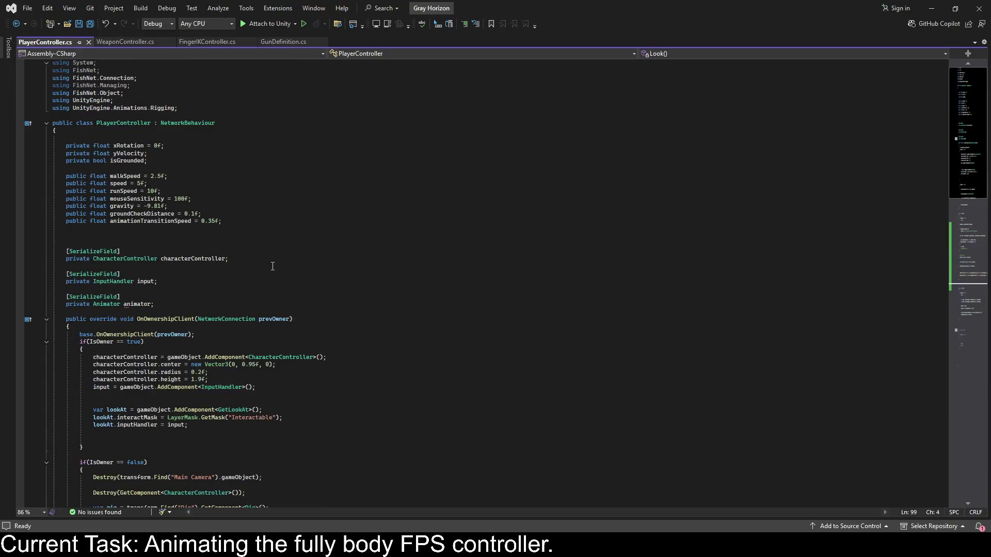
scroll(268, 266, down, 4)
scroll(267, 266, down, 2)
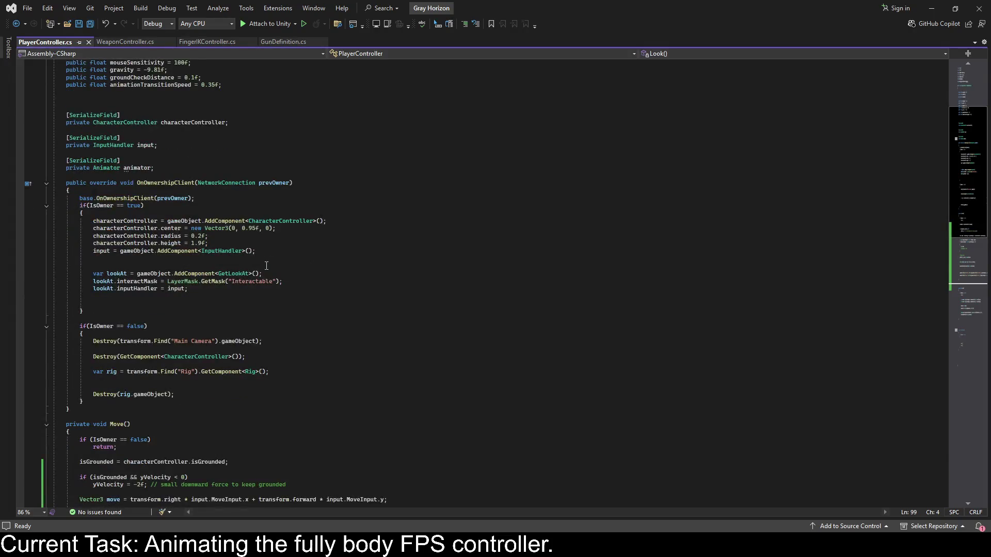
scroll(266, 265, up, 5)
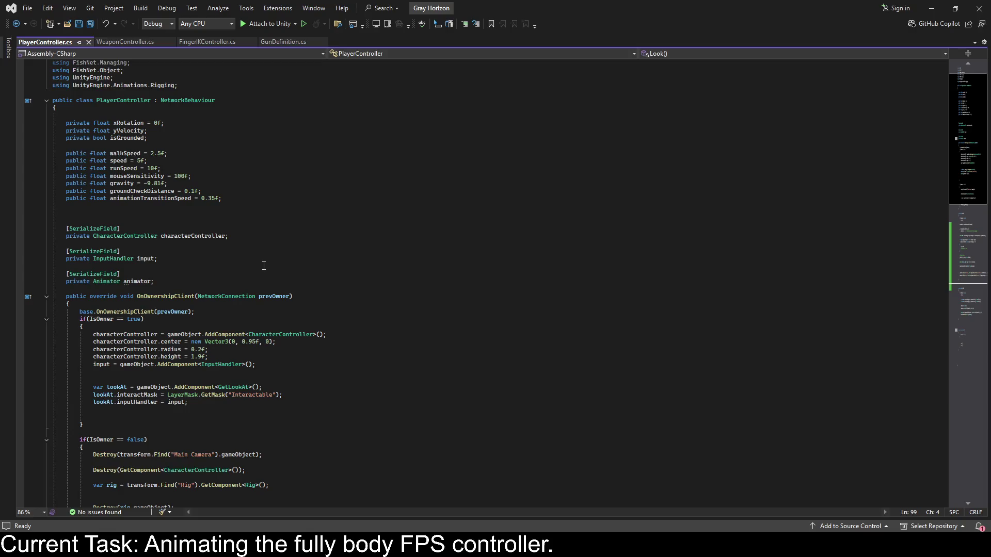
scroll(264, 266, down, 9)
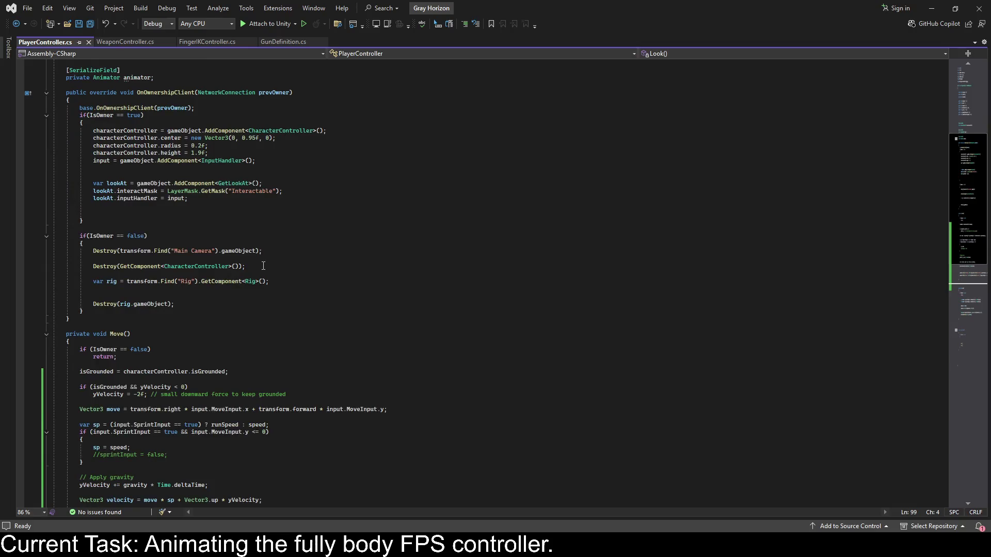
scroll(263, 266, down, 4)
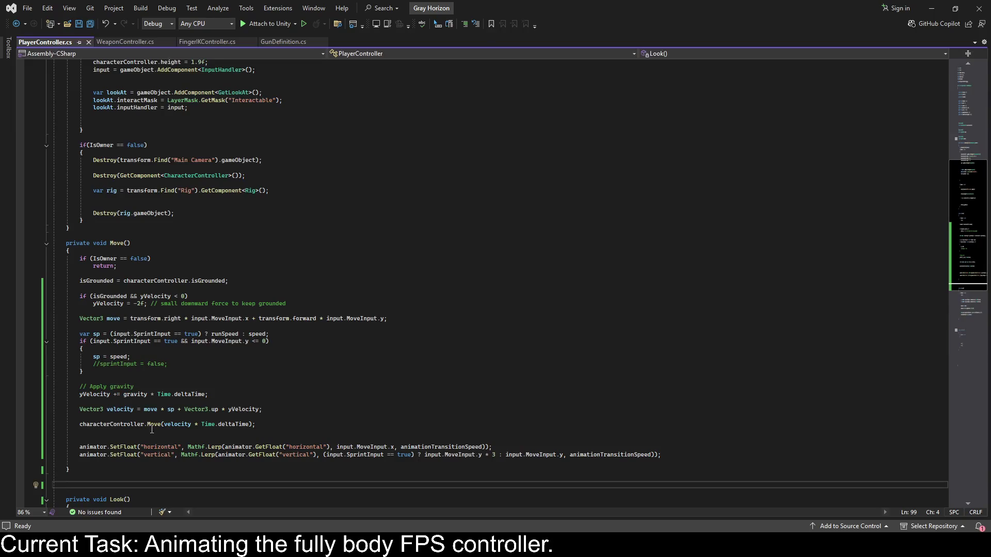
click(138, 438)
Below Move(), add an empty private float GetAnimationSpeed() method and save.
scroll(101, 445, down, 1)
key(Down)
key(Down)
key(Down)
key(Tab)
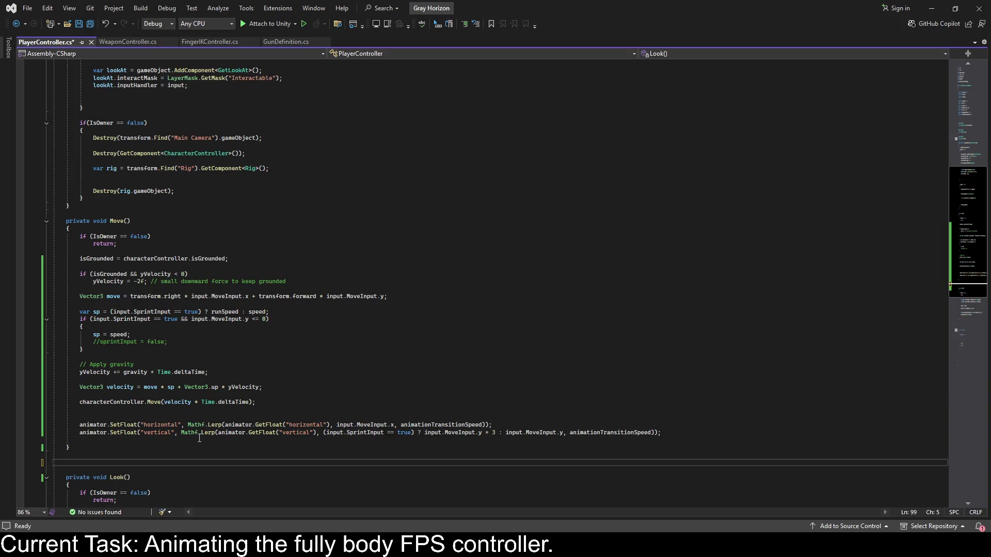
text(private float GetAnimationSpeed)
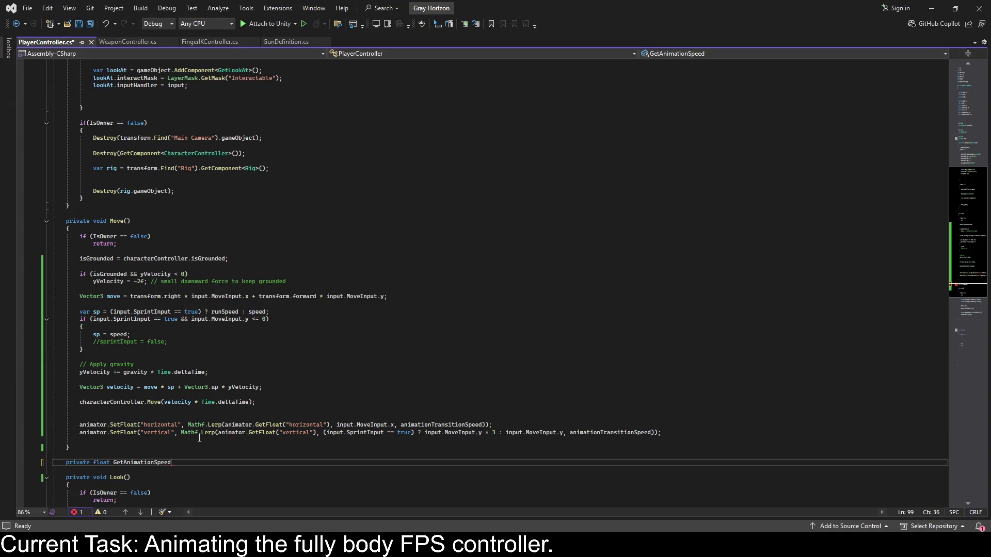
text(())
key(Return)
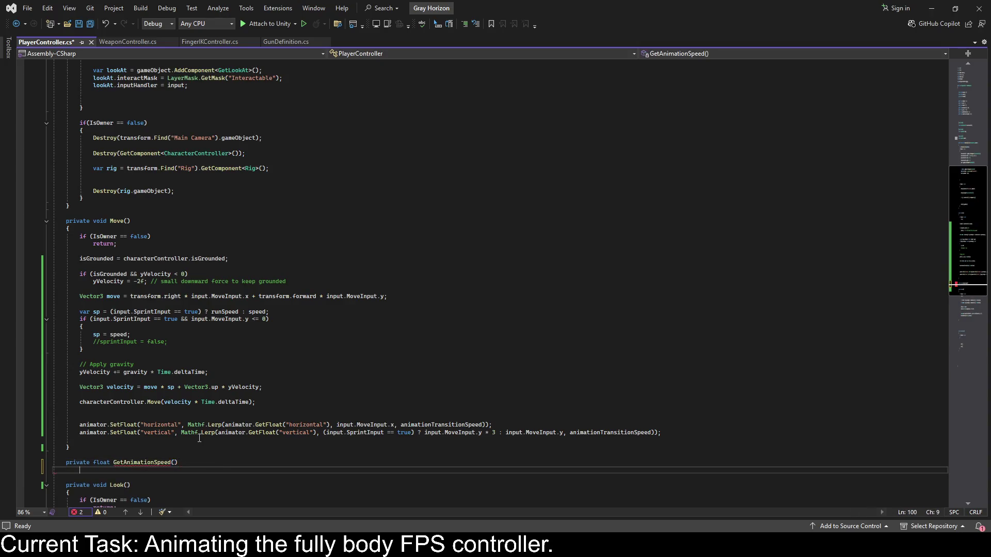
text({)
key(Return)
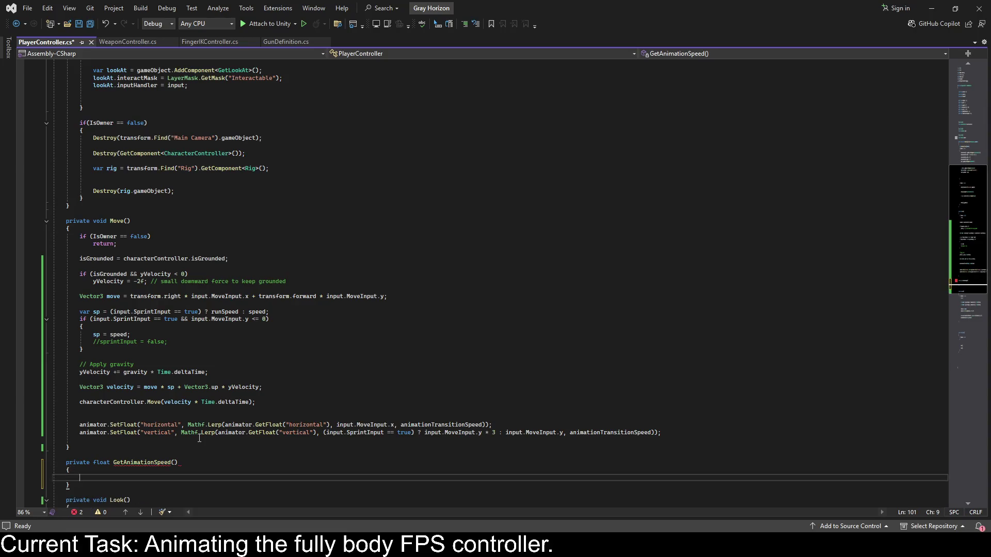
key(ctrl+s)
Give it the body return (input.SprintInput == true) ? 3 : 1; and save.
text(return ()
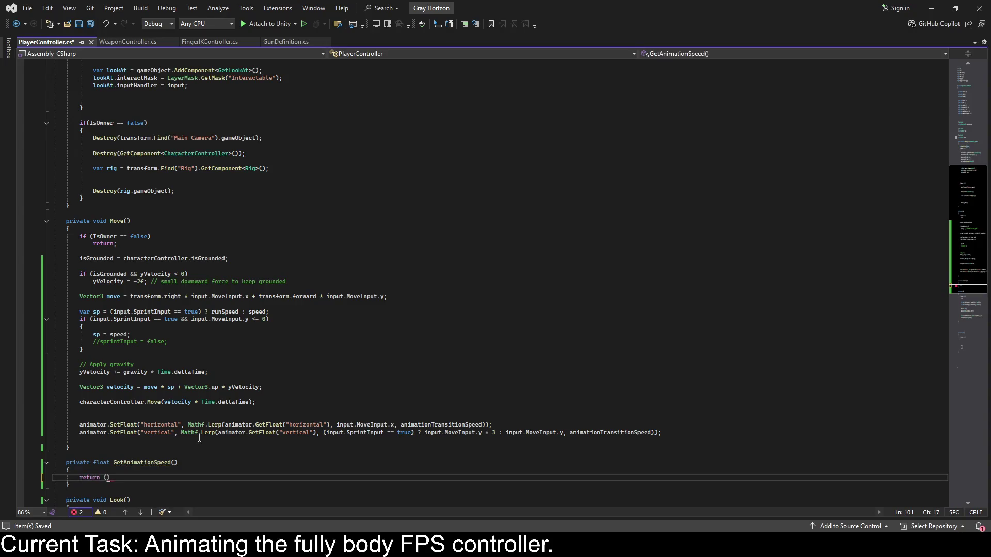
text(input.Spri)
text(ntInput == true)
click(210, 479)
text(?)
text( 3)
text((Input.WalkI)
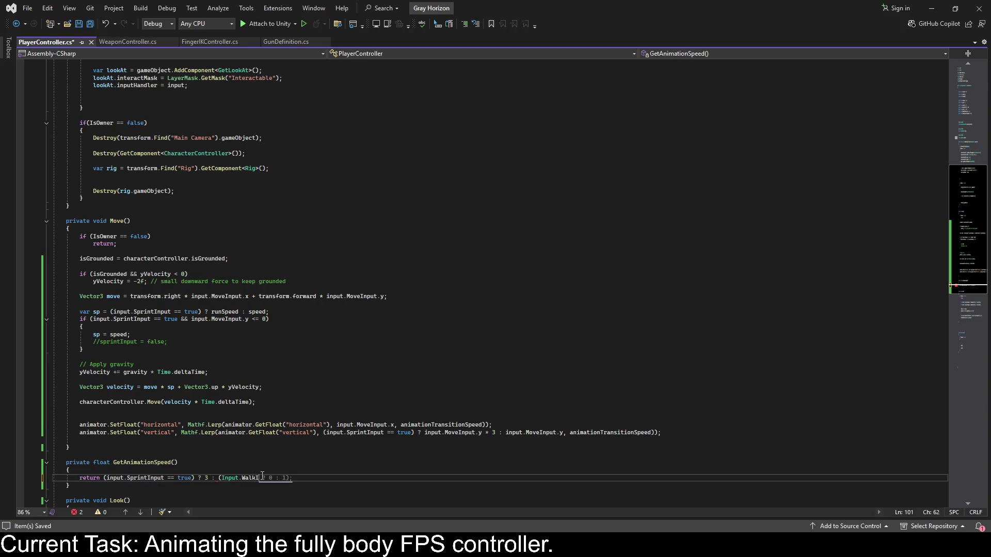
key(BackSpace)
key(BackSpace)
key(BackSpace)
key(BackSpace)
text(input.Walk)
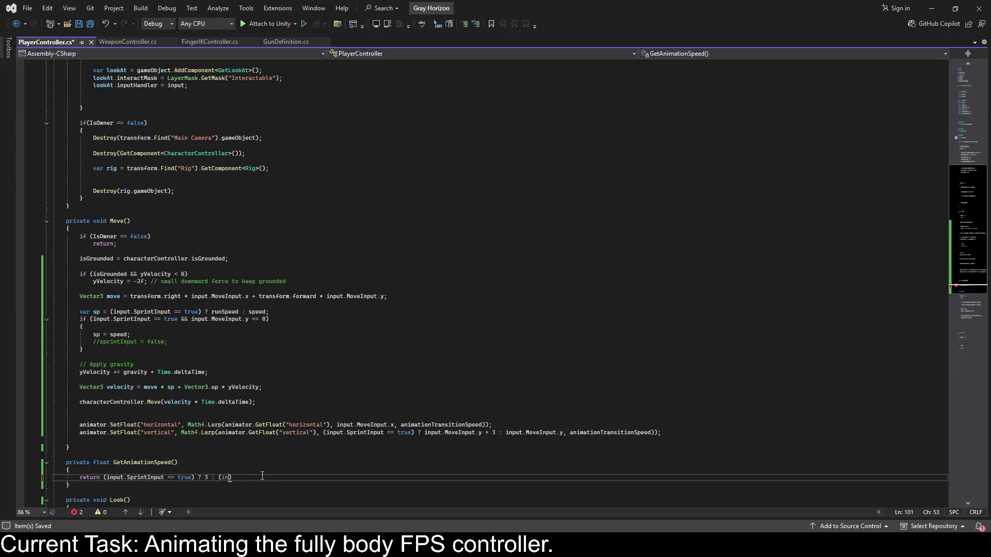
text(Input)
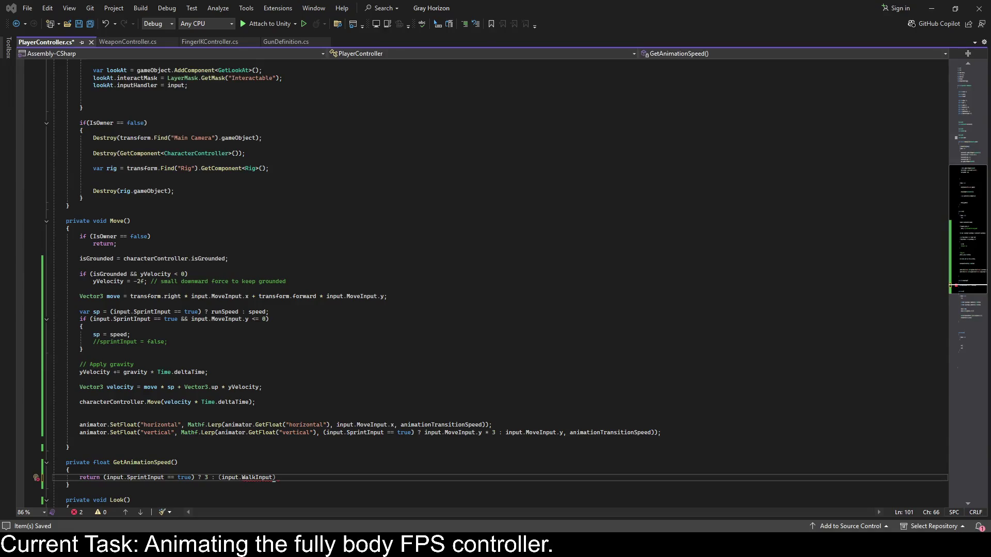
drag(276, 478, 210, 477)
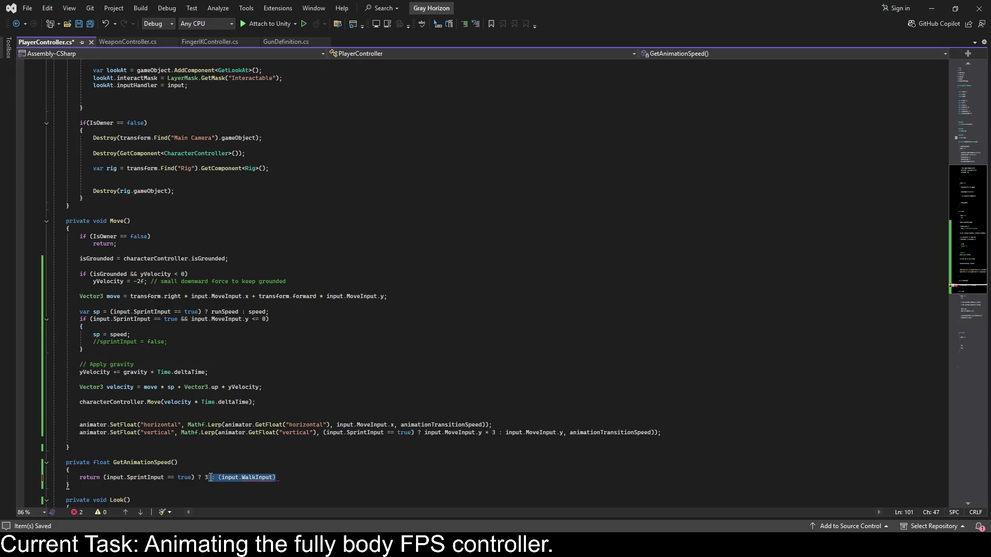
click(294, 478)
text(1;)
key(ctrl+s)
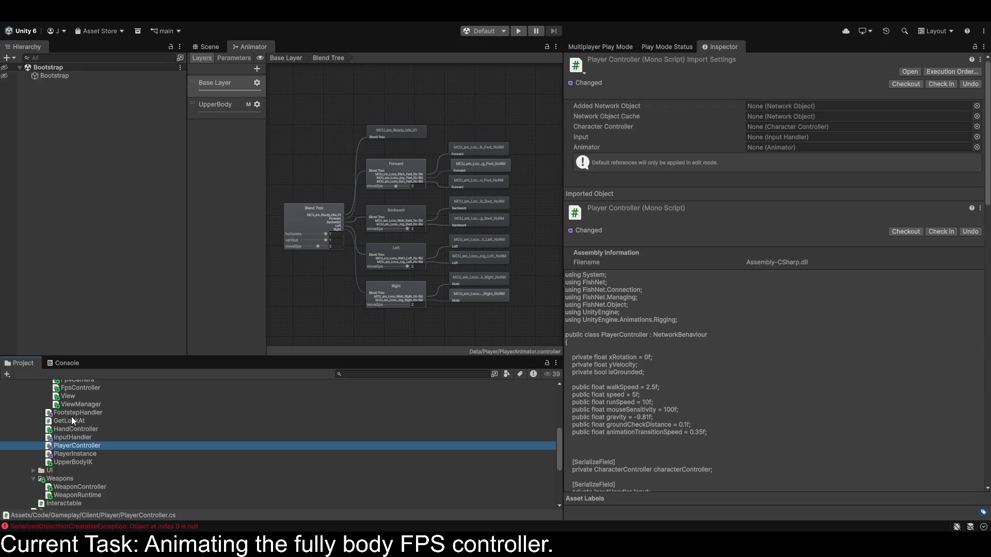
Clear the Console errors, then open and select PlayerInputActions in the Data/Player folder.
click(59, 364)
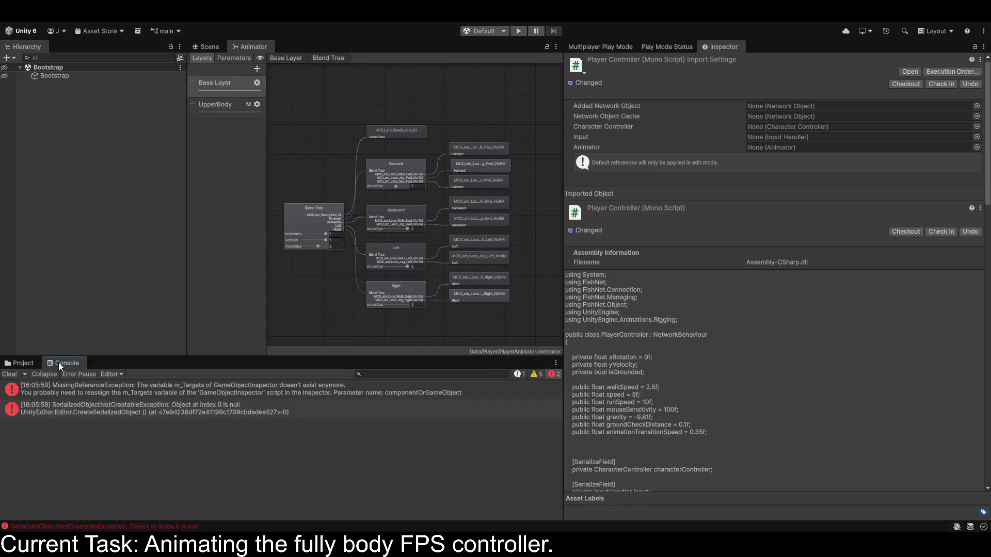
click(9, 375)
click(19, 363)
scroll(66, 431, up, 5)
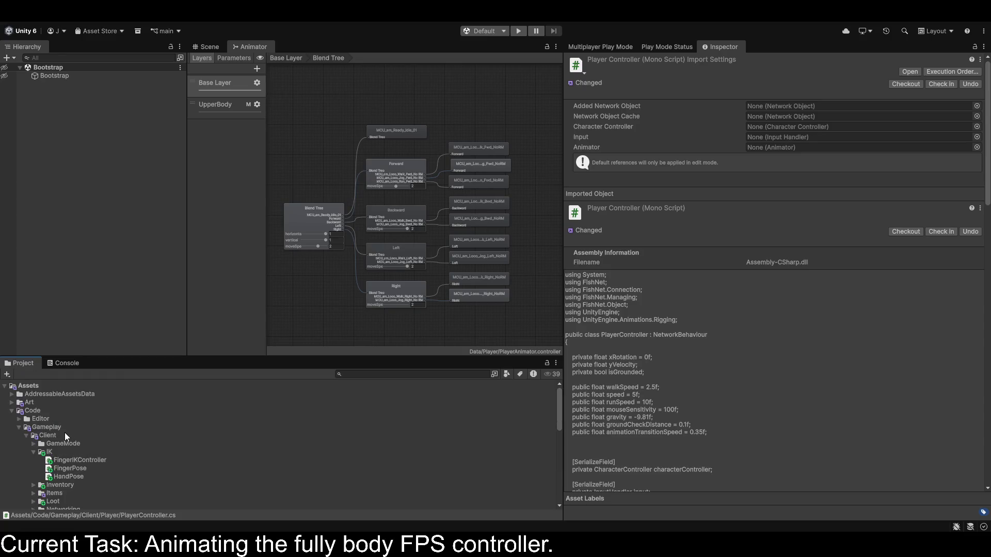
click(11, 411)
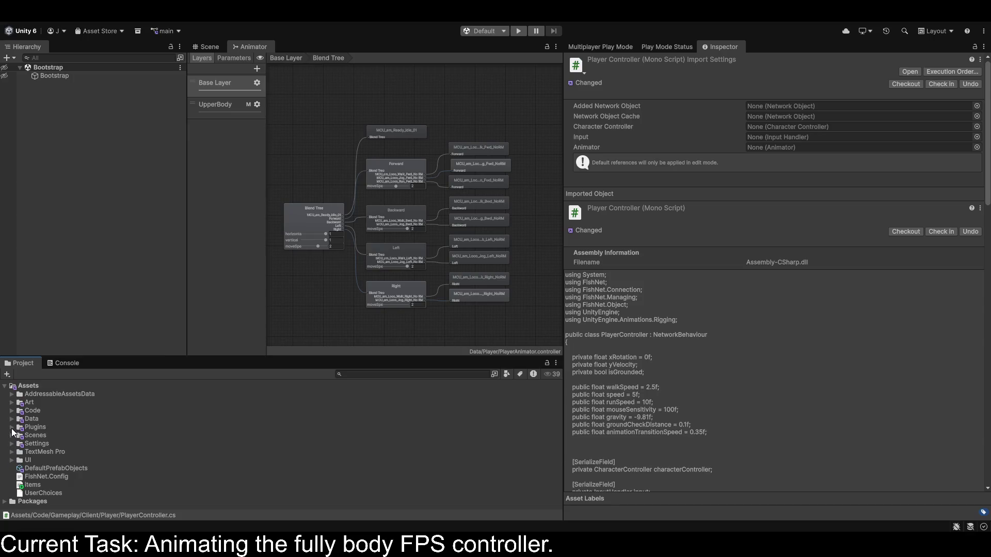
click(12, 420)
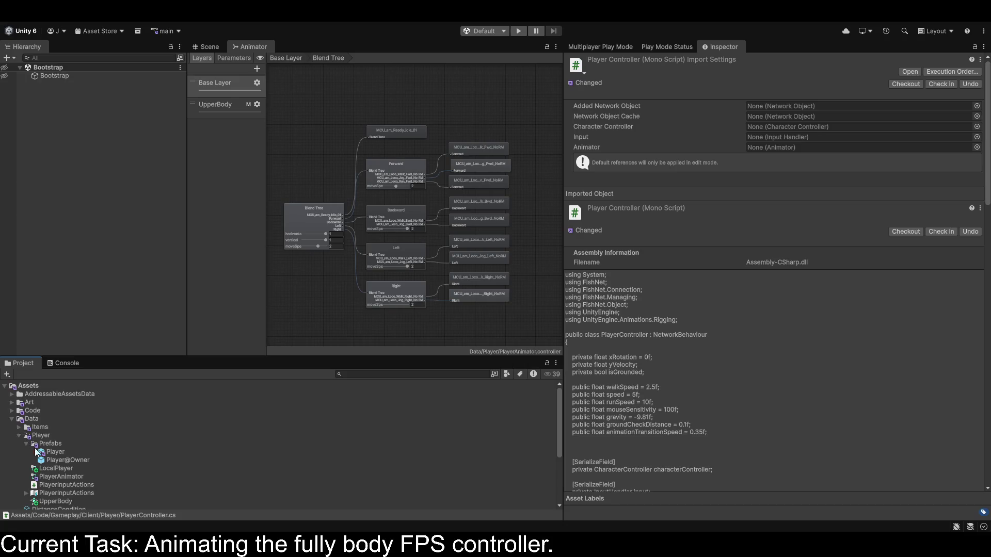
double_click(79, 485)
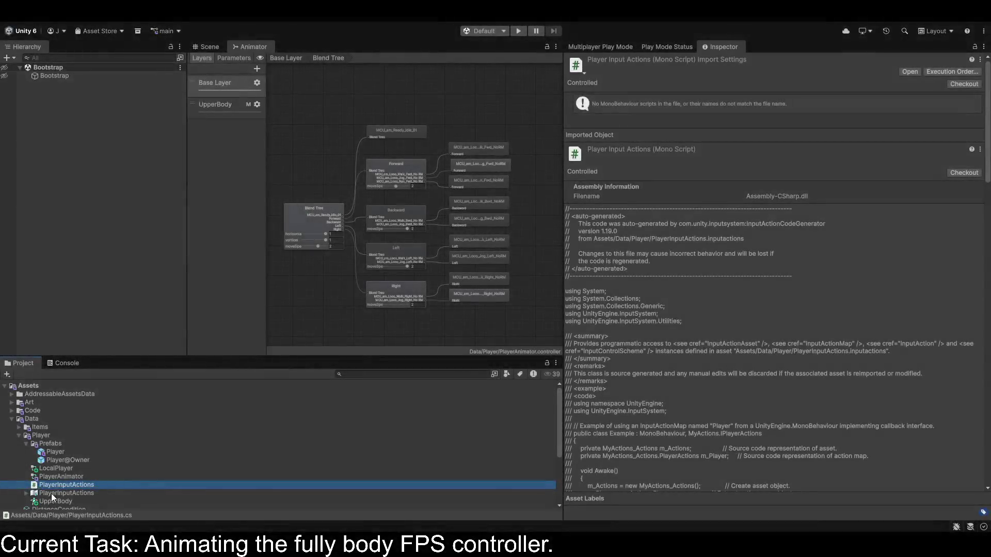
click(52, 493)
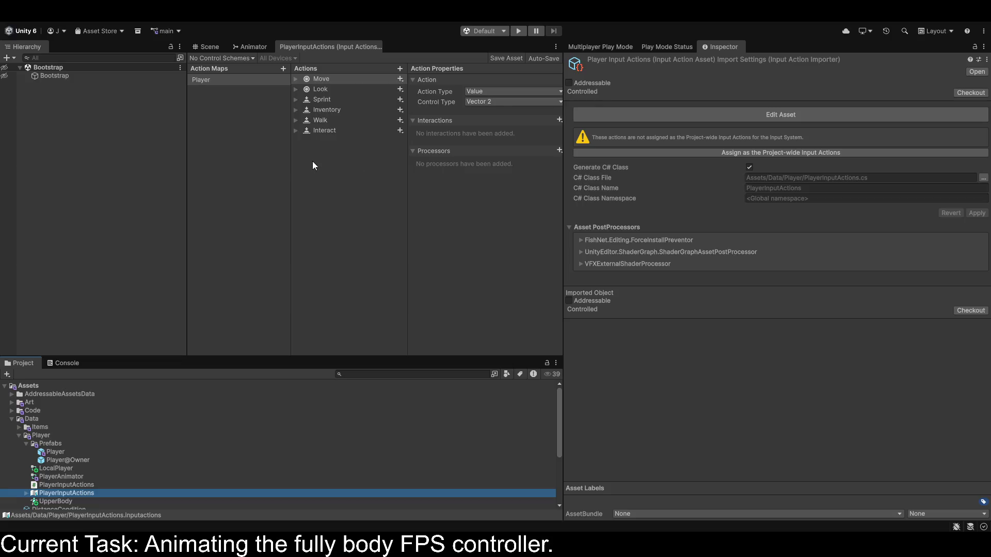
Change the Walk action's binding from Alt to Left Control [Keyboard] and save the asset.
click(315, 119)
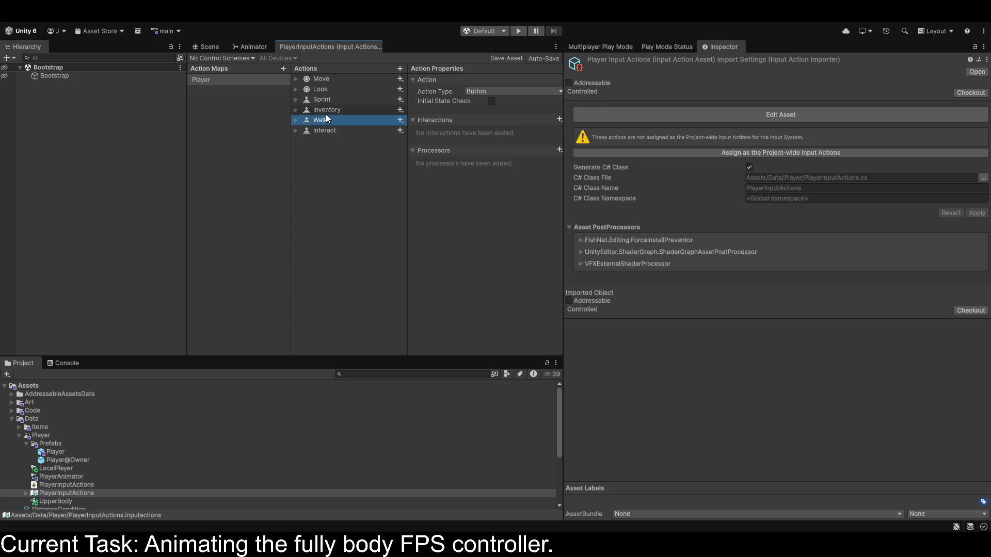
click(296, 120)
click(321, 129)
click(480, 90)
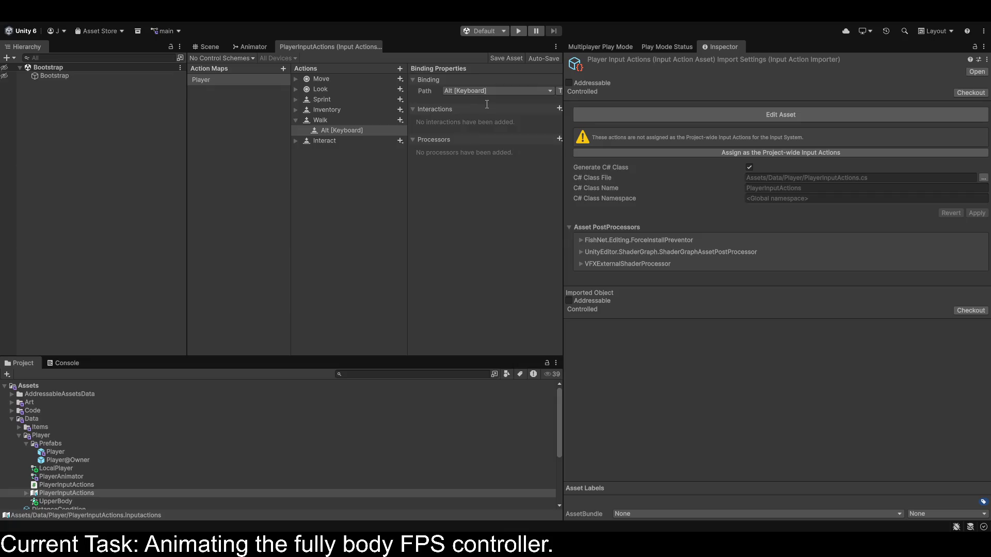
click(465, 132)
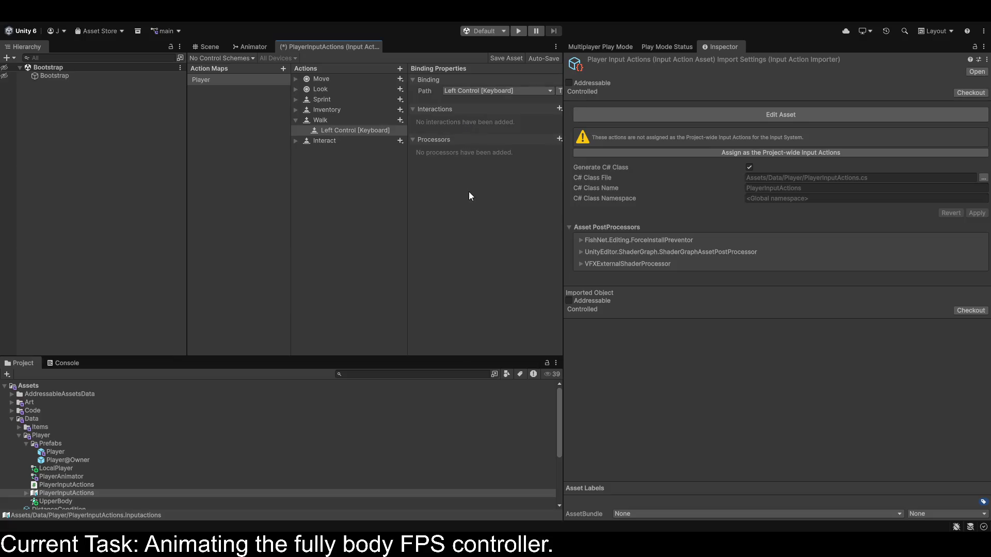
click(296, 120)
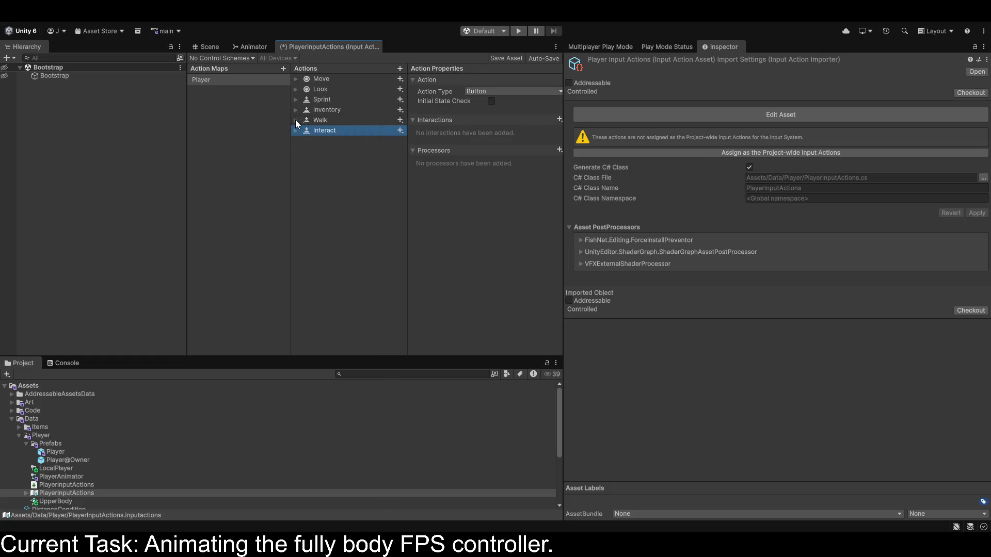
key(ctrl+s)
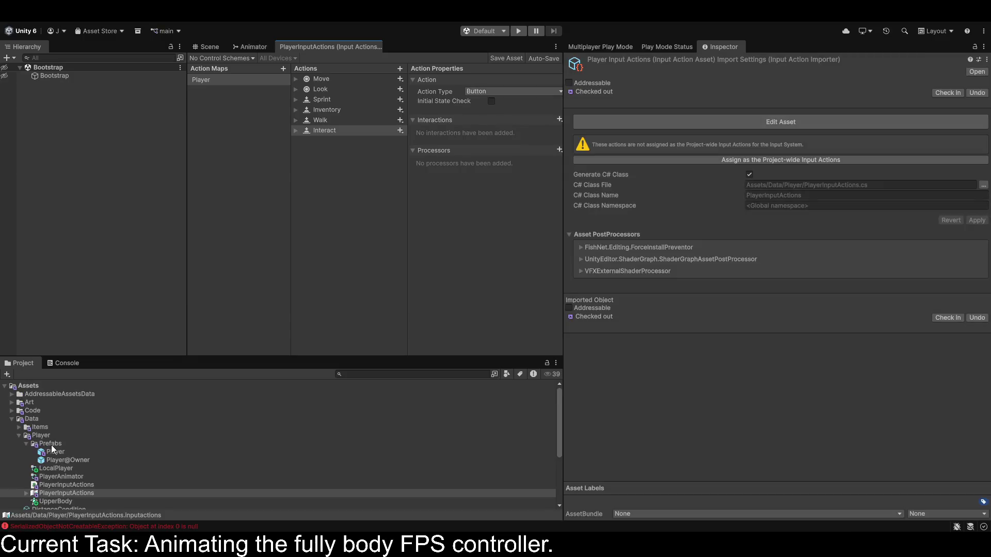
Expand the Code folder and select the InputHandler script.
click(12, 411)
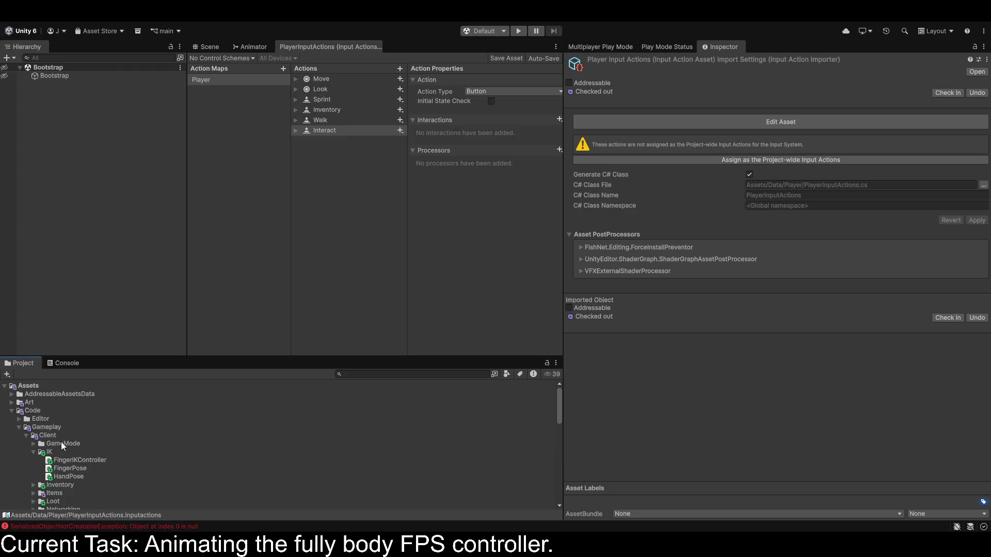
scroll(67, 448, down, 10)
scroll(75, 454, up, 8)
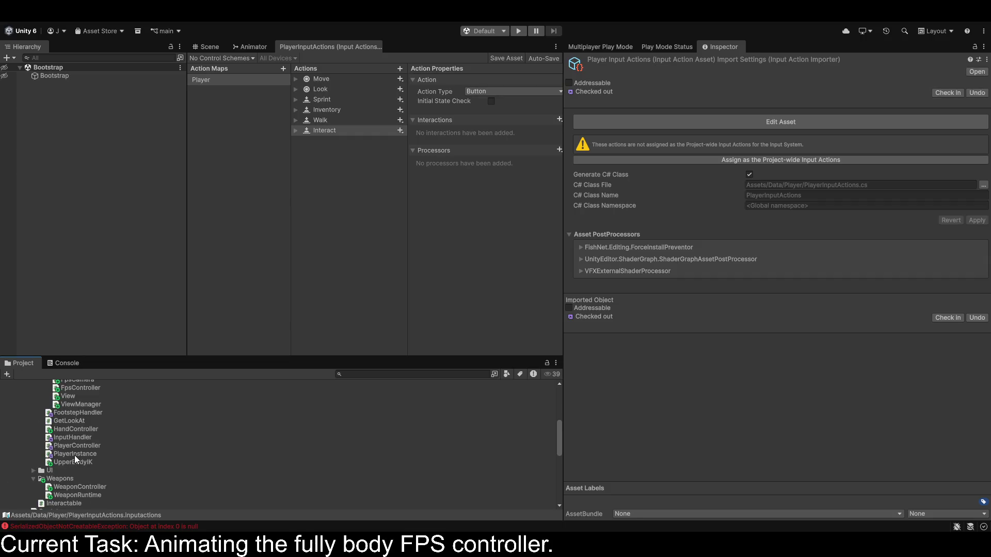
click(77, 437)
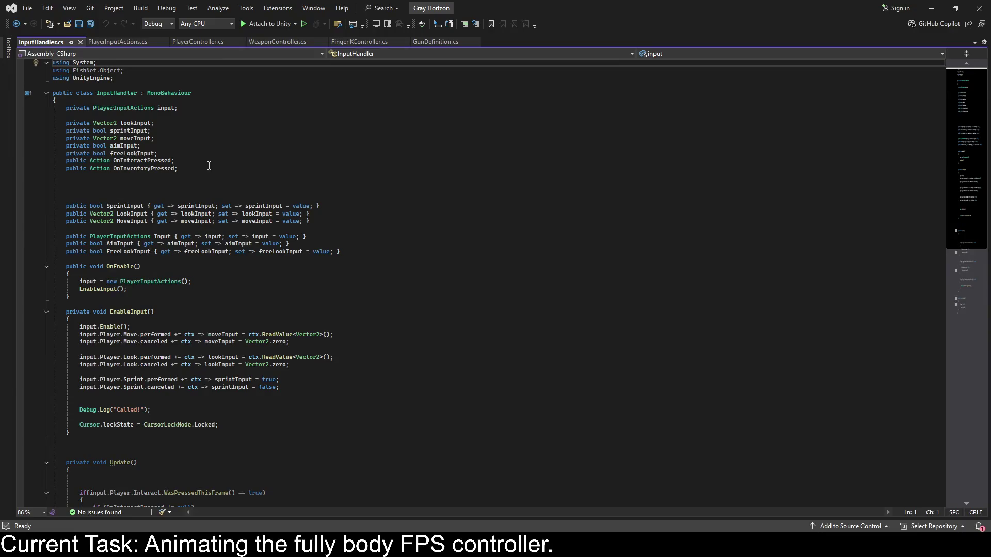
Add a private bool walkInput field below sprintInput and save.
click(160, 132)
key(Return)
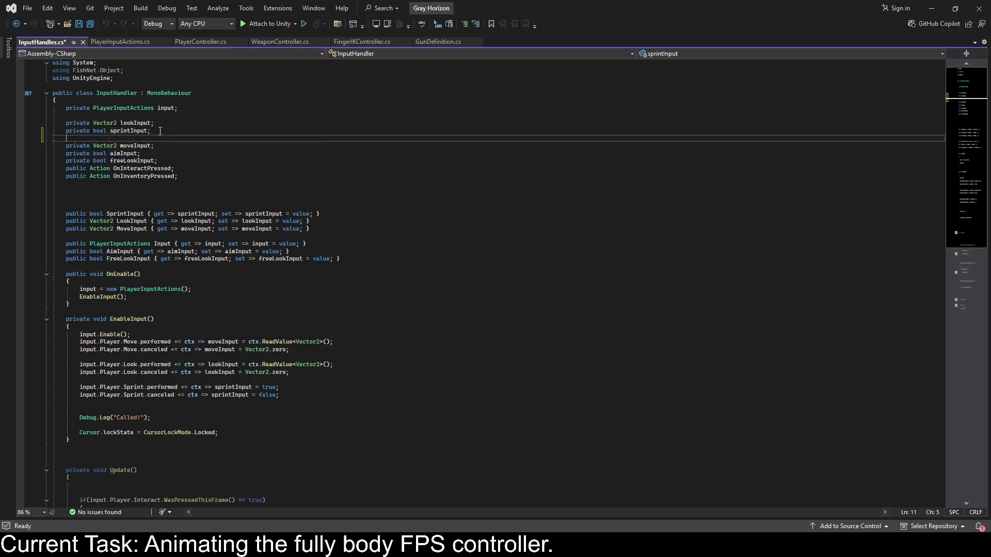
text(private bool )
text(walkInput)
text(;)
key(ctrl+s)
click(124, 139)
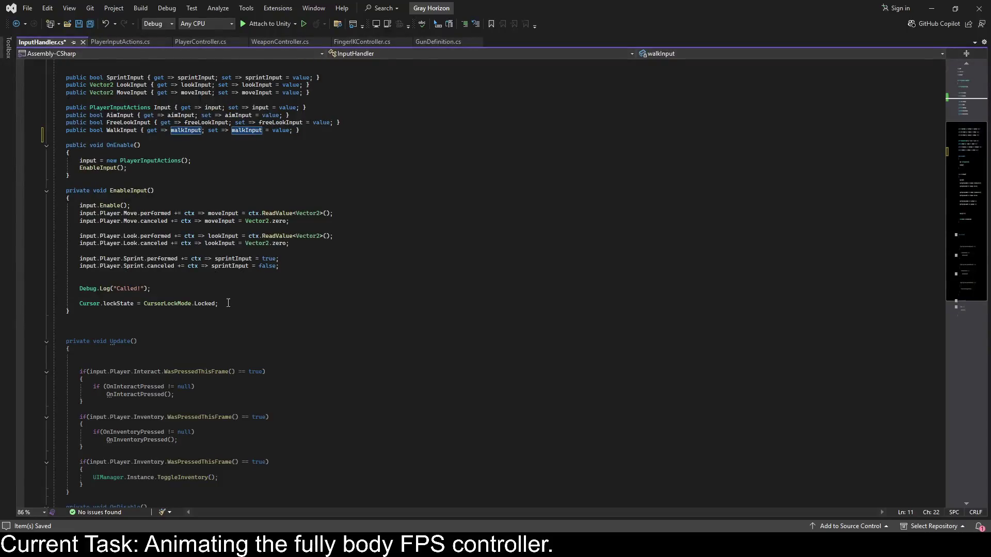
Add Walk performed/canceled handlers setting walkInput true and false, save, and return to PlayerController.cs.
click(120, 273)
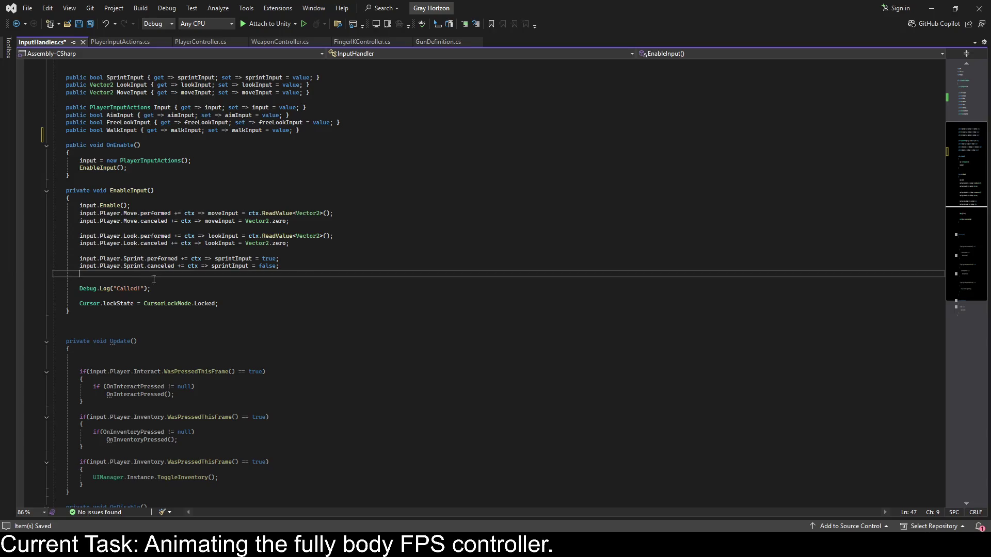
key(Return)
text(input.Player.Walk.performed += ctx => walkInput = ctx.)
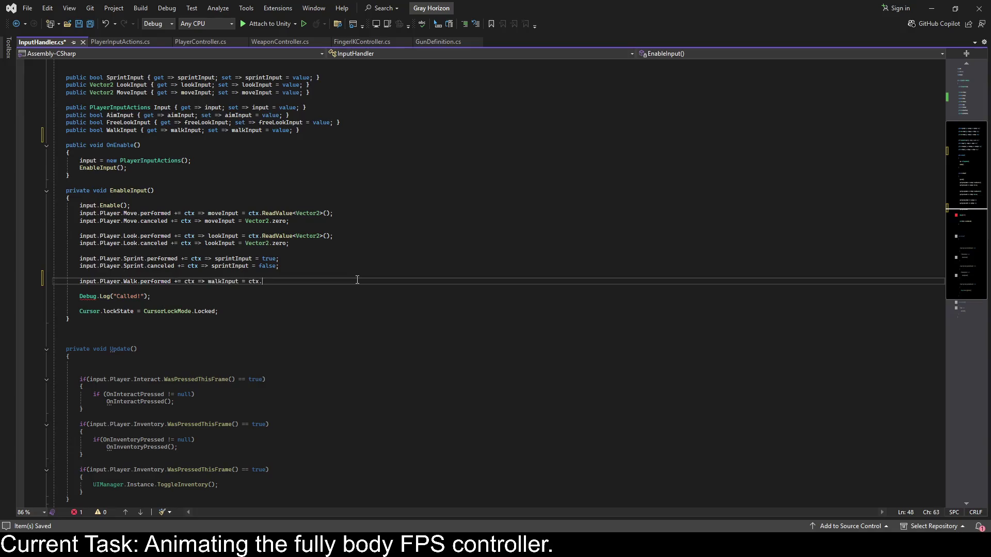
key(BackSpace)
key(BackSpace)
key(BackSpace)
text(walkInput)
text( = true;)
key(Return)
text(input.Player.Walk.)
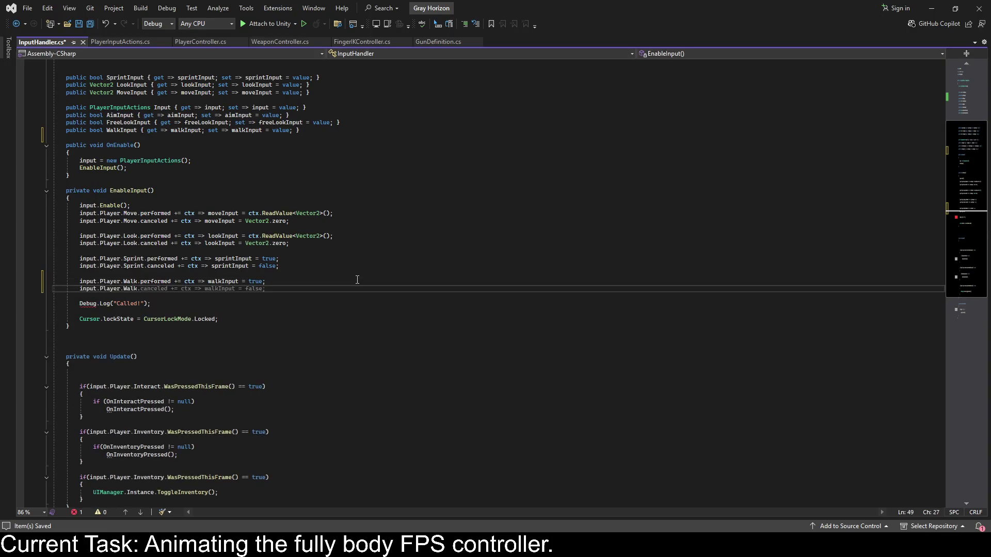
key(Tab)
key(ctrl+s)
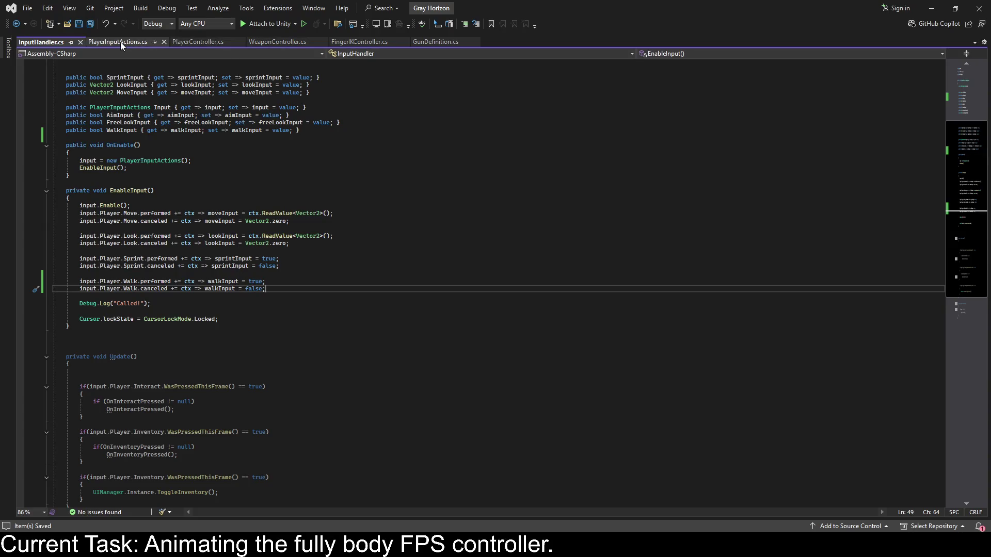
click(185, 43)
scroll(245, 442, down, 2)
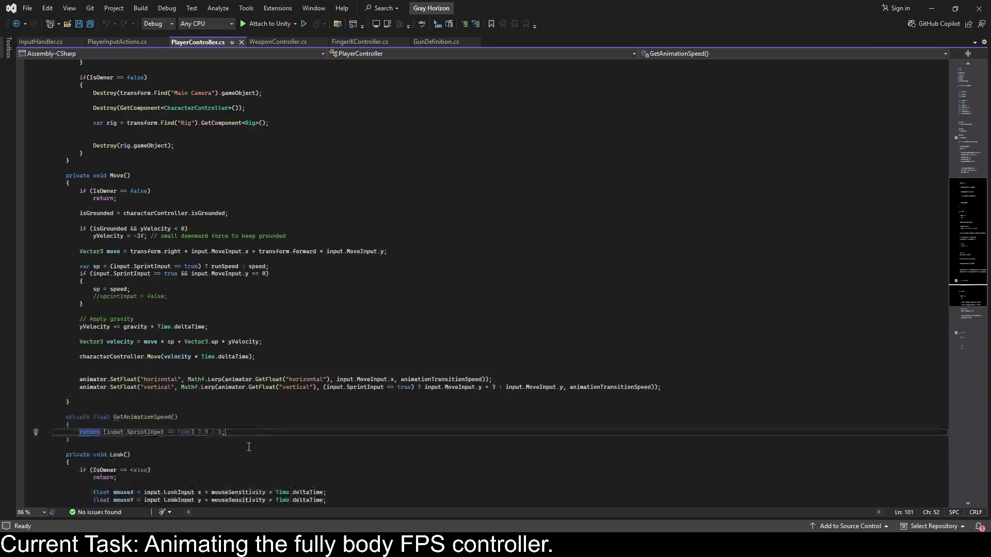
Rewrite the return as SprintInput ? 3 : WalkInput == true ? 1 : 2 and save.
key(BackSpace)
key(BackSpace)
key(BackSpace)
text(: )
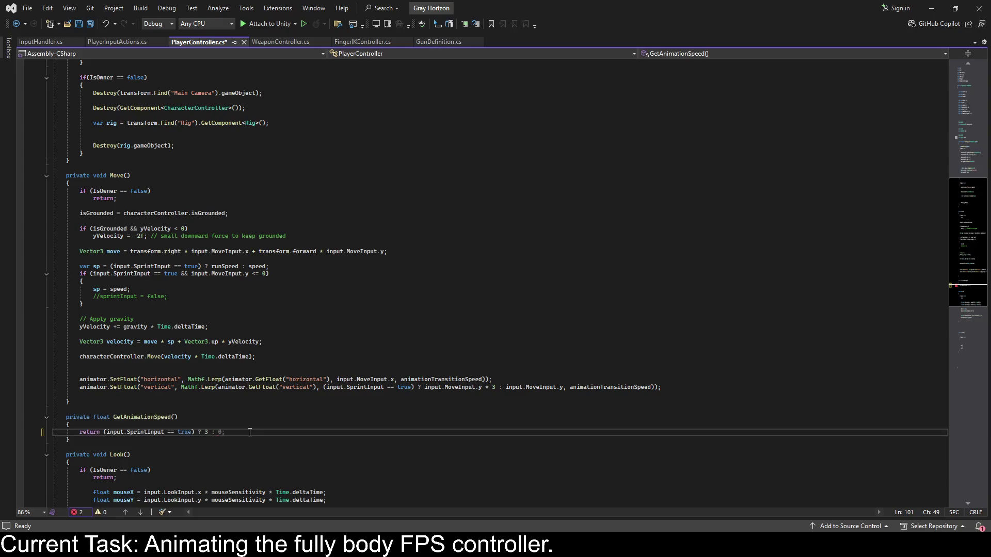
text(input.)
text(WalkInput == t)
text(rue >)
key(BackSpace)
text(? 1;)
key(BackSpace)
key(BackSpace)
text(2 : 1;)
key(ctrl+s)
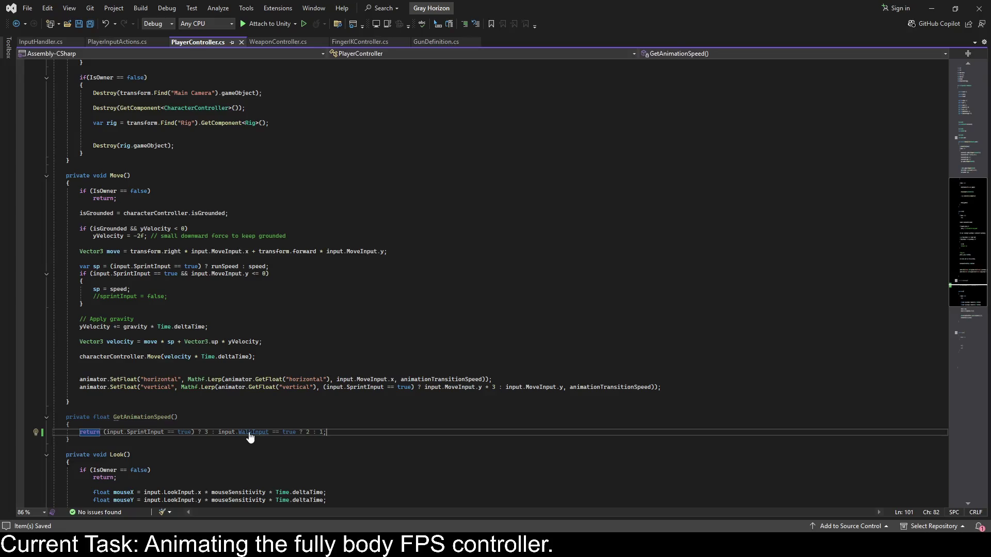
double_click(308, 433)
text(1)
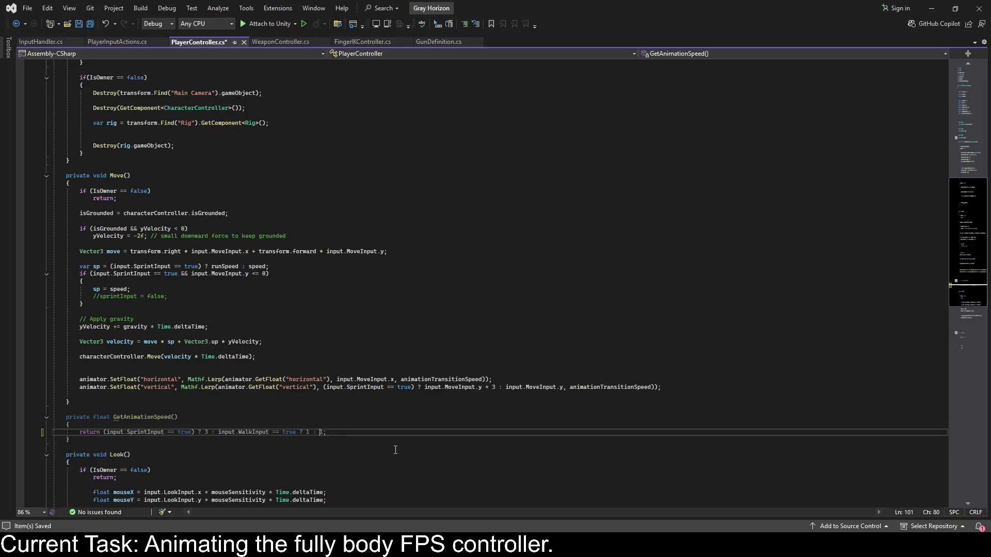
text(2)
key(ctrl+s)
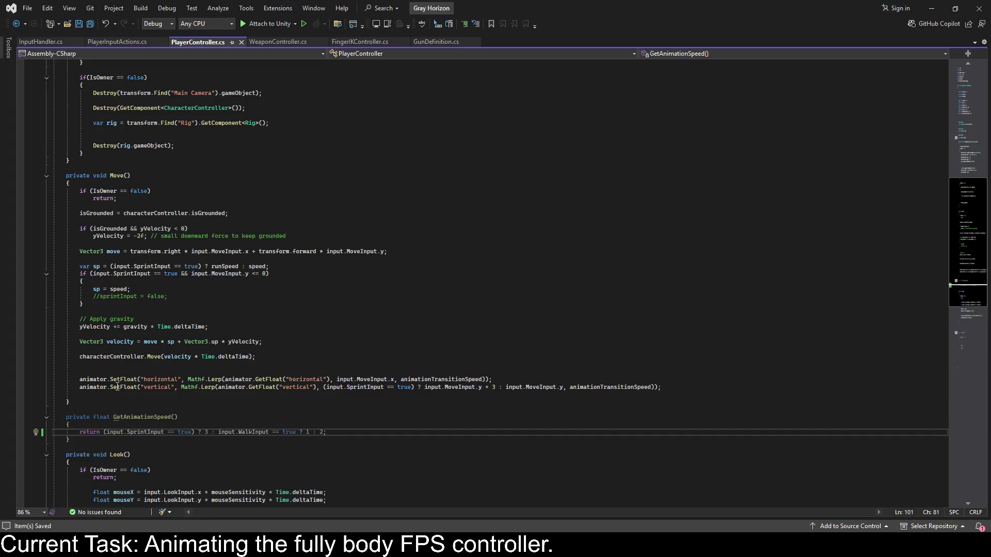
click(686, 388)
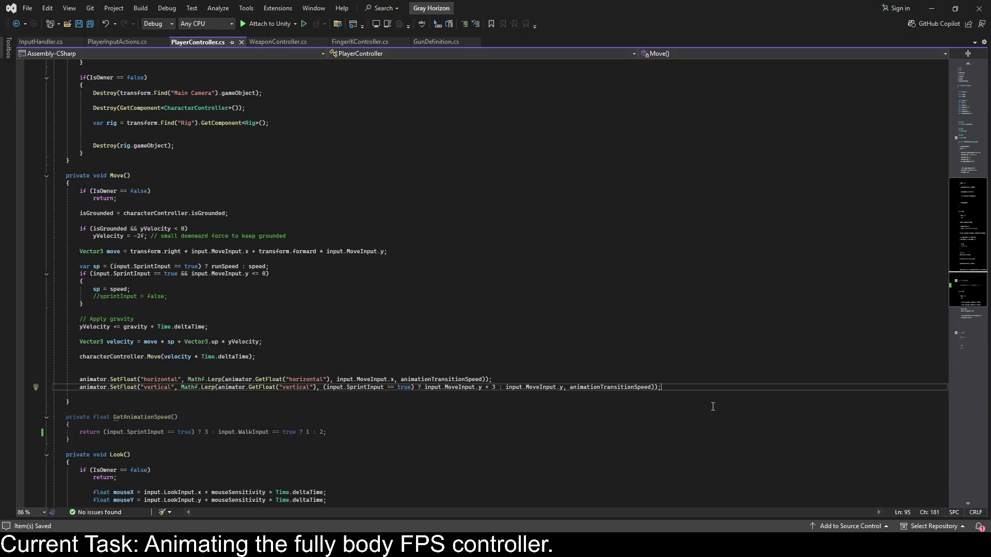
Add animator.SetFloat("walkSpeed", GetAnimationSpeed()); below the vertical SetFloat line and save.
key(Return)
text(animator.SetFloat(")
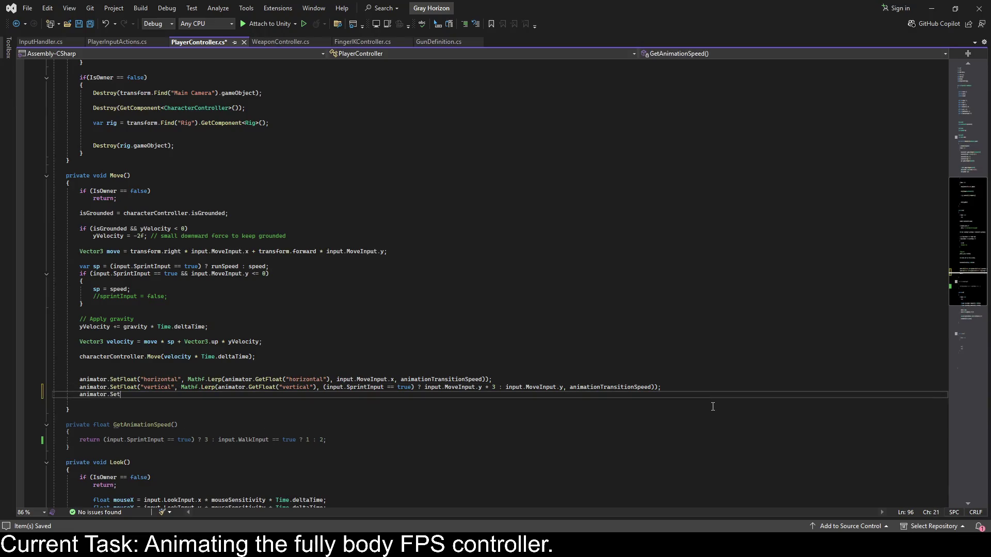
text(walkSpeed")
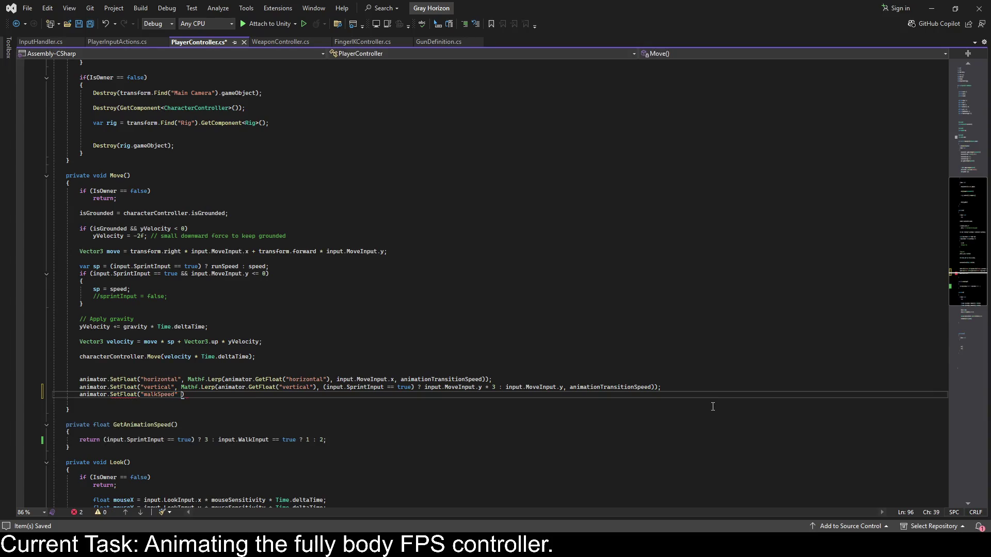
text(,)
text(GetAnimationSpeed());)
key(ctrl+s)
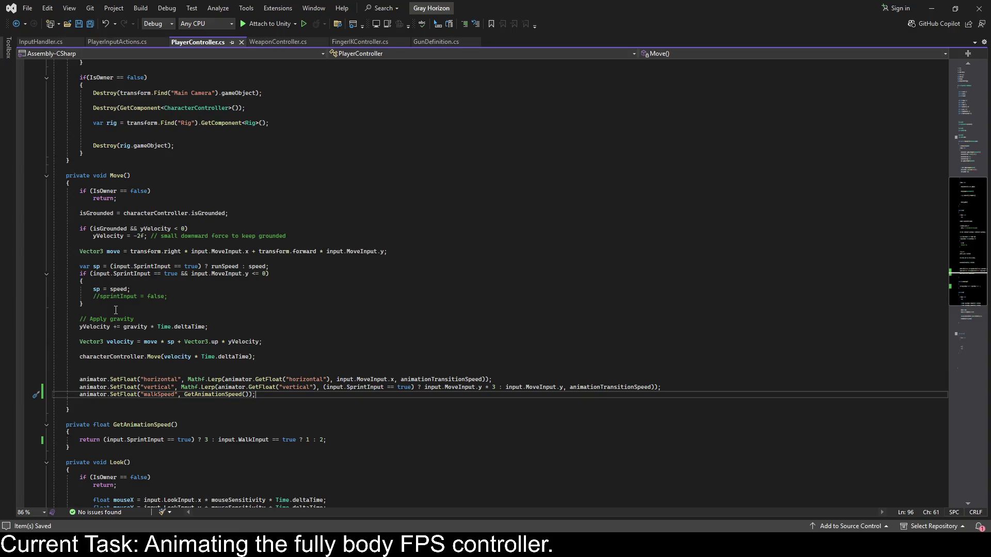
click(147, 433)
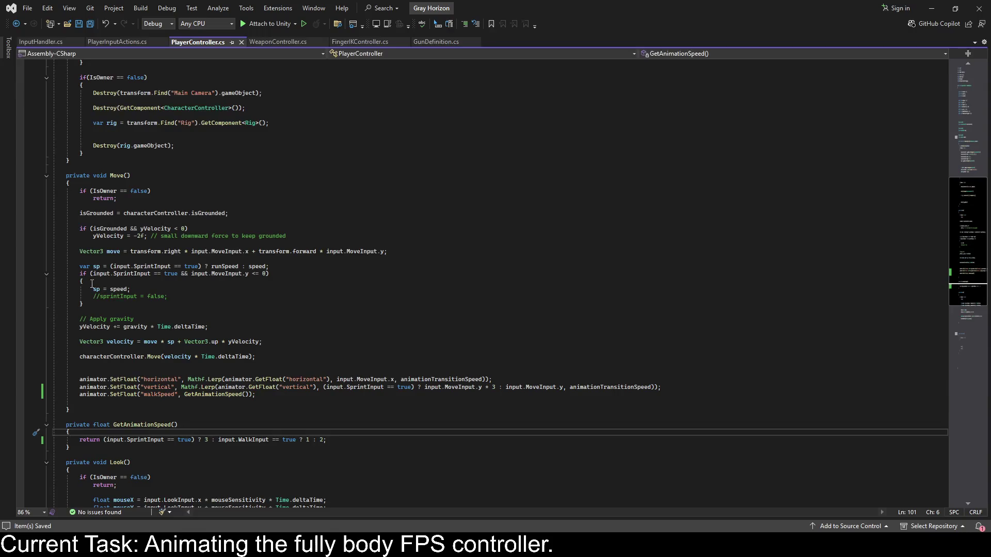
Declare bool blockSprint = false below the sprint speed line and delete the commented sprintInput reset.
drag(81, 274, 109, 308)
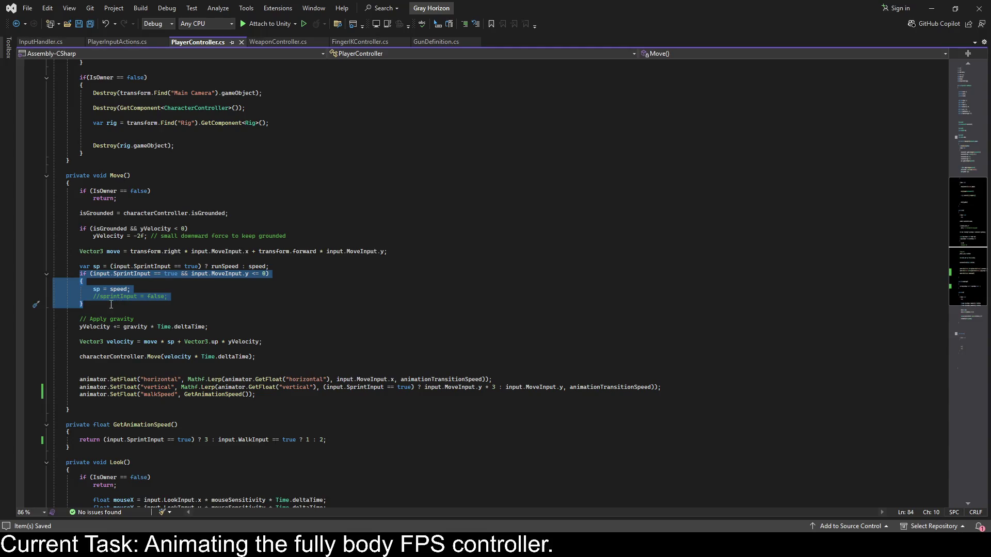
click(111, 309)
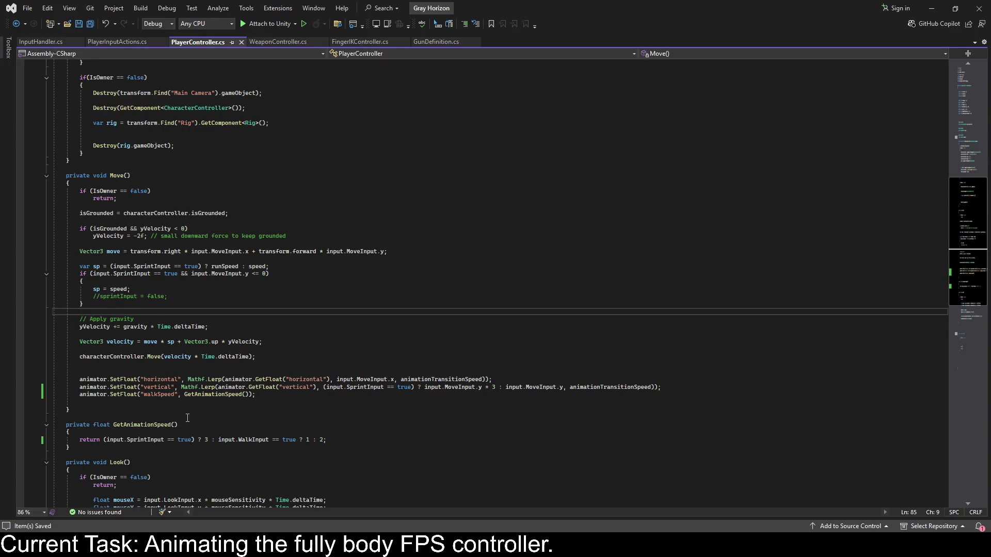
click(155, 288)
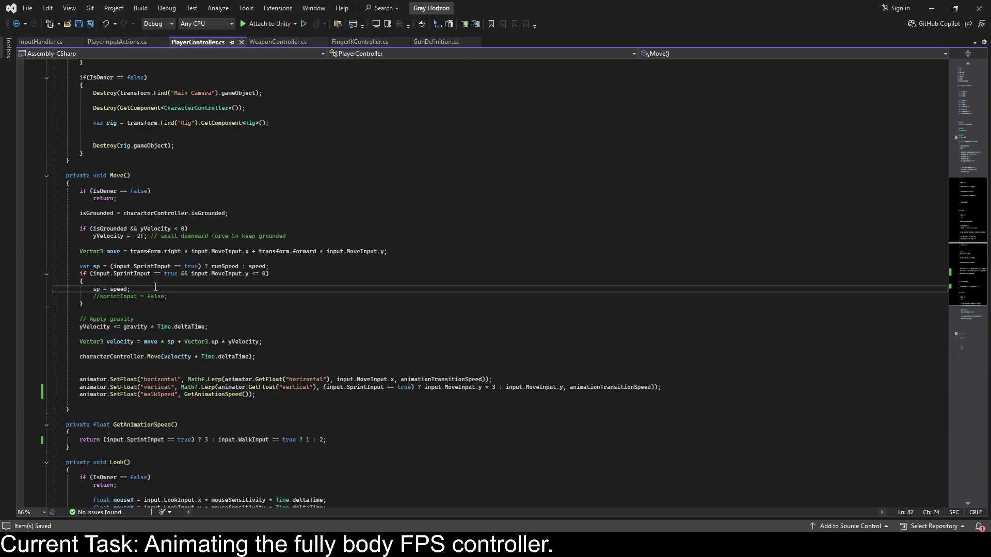
click(286, 268)
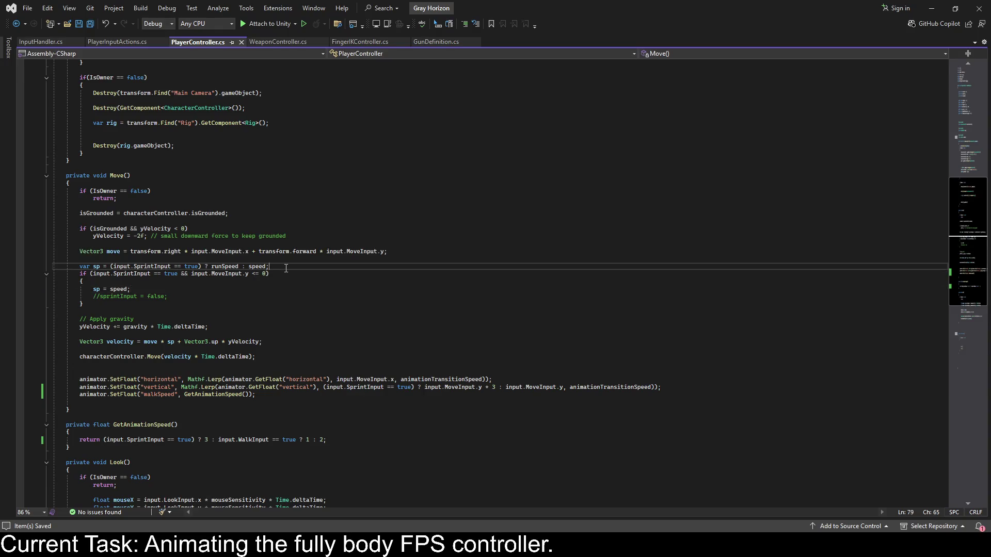
key(Return)
text(bool blockSprin)
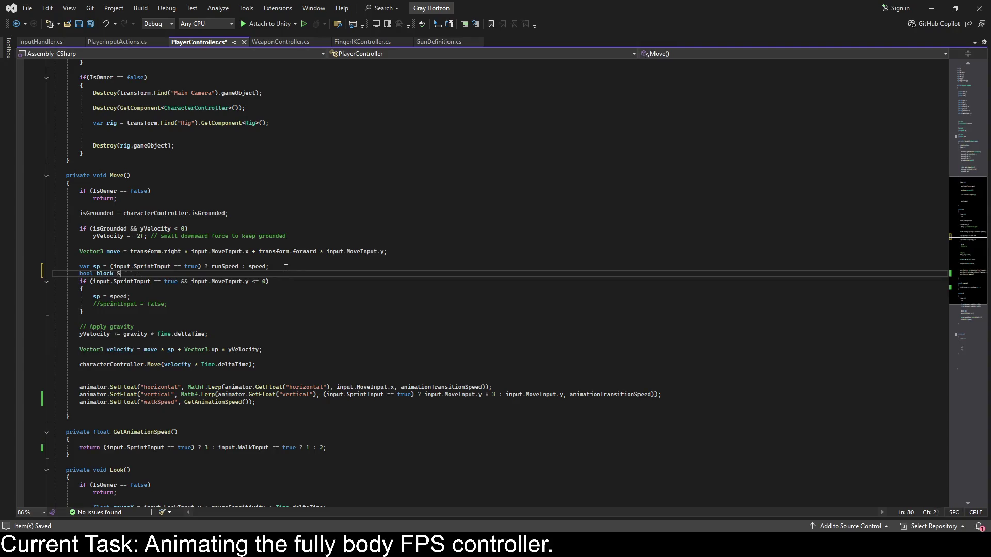
text(t = true;)
key(BackSpace)
key(BackSpace)
key(BackSpace)
key(Tab)
key(Tab)
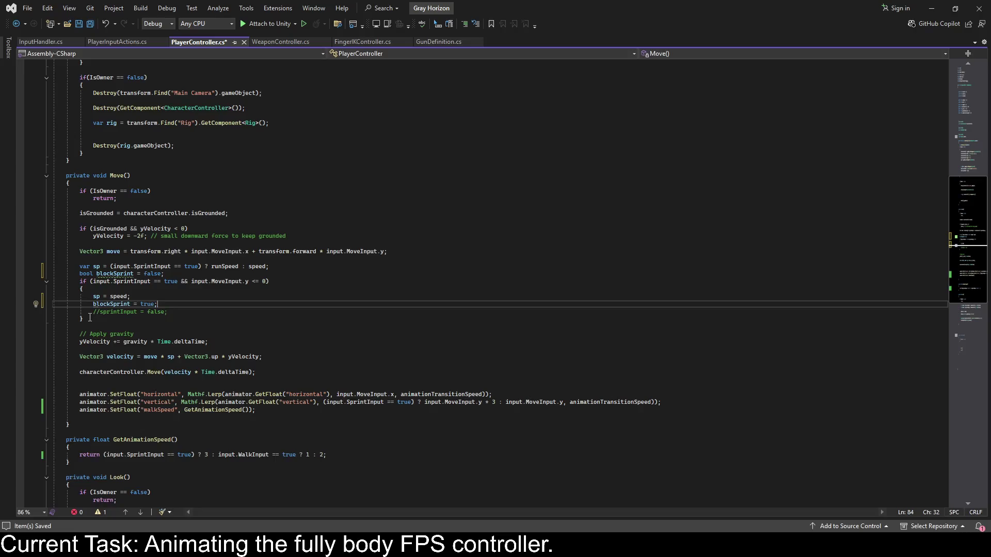
drag(92, 311, 166, 312)
key(BackSpace)
click(175, 439)
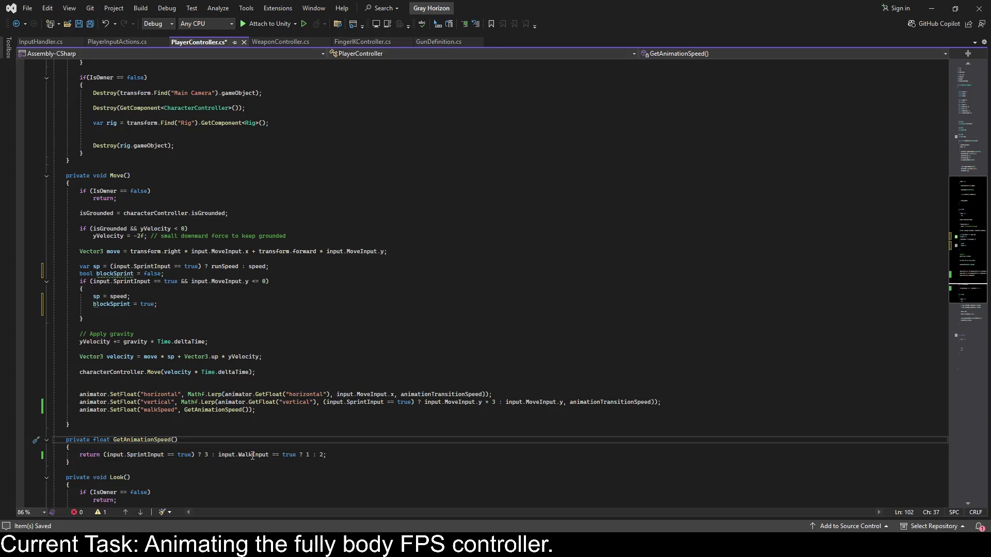
Give GetAnimationSpeed a bool blockSprint parameter and an if (blockSprint == true) check.
text(blockSPr)
key(BackSpace)
key(BackSpace)
key(BackSpace)
text(bool blockSpri)
text(ng)
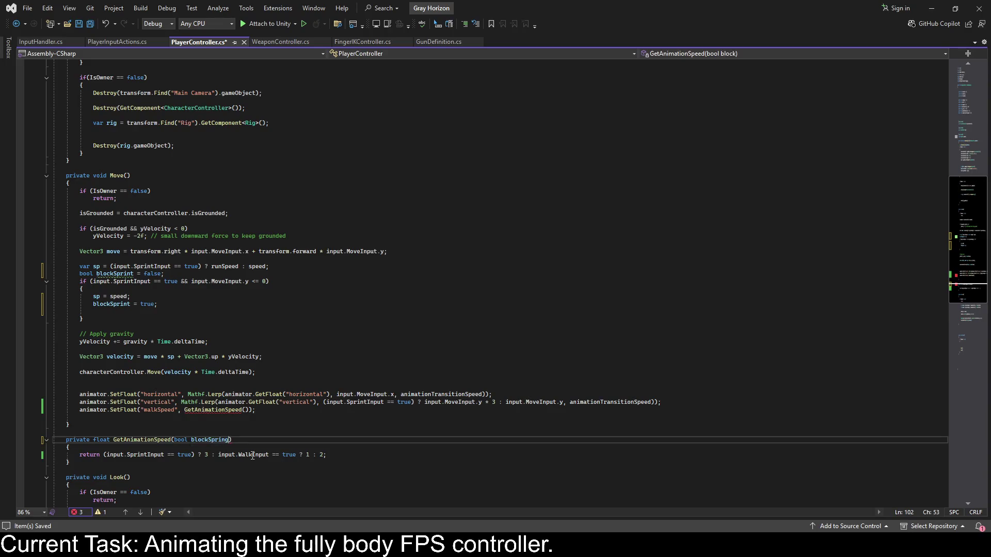
click(115, 450)
key(Return)
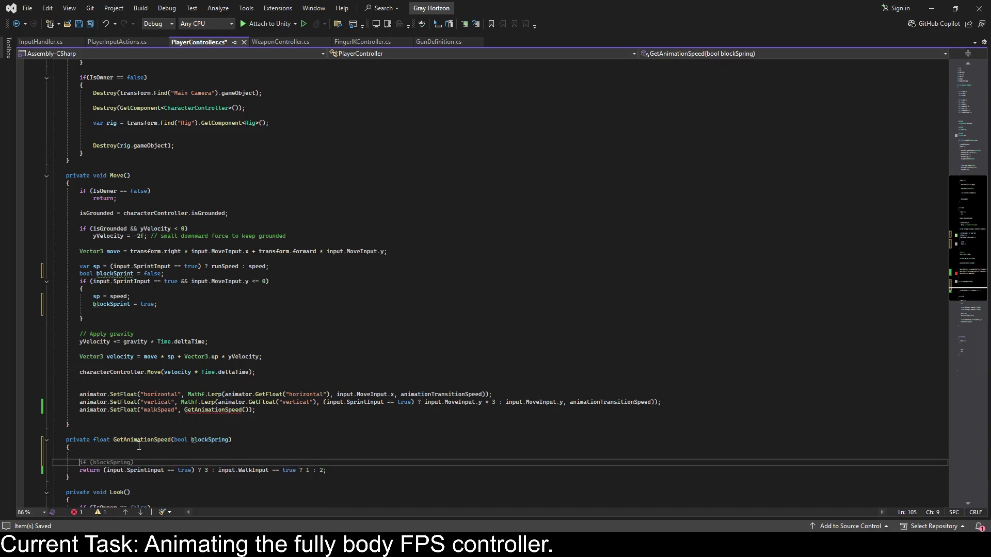
text(if(blockSpring)
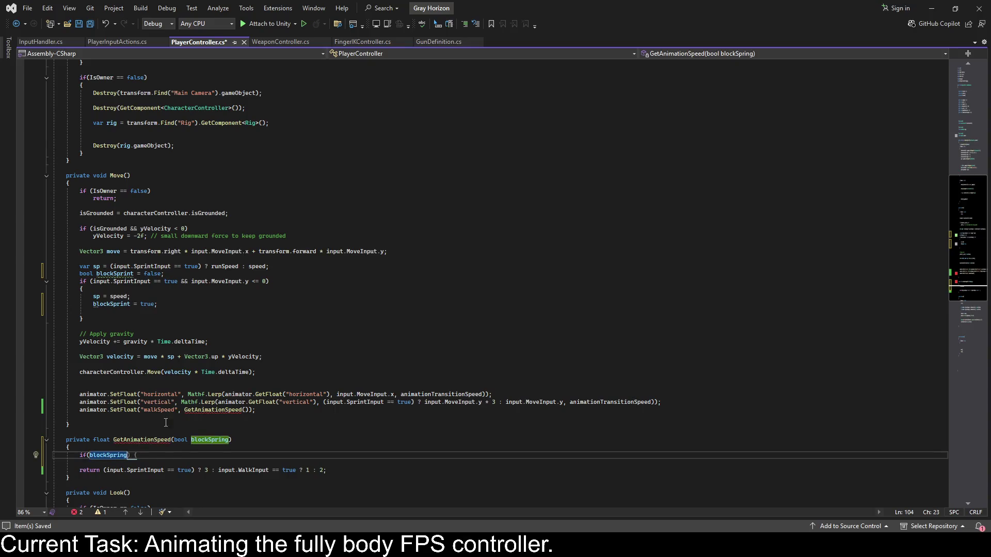
double_click(207, 440)
text(blockS)
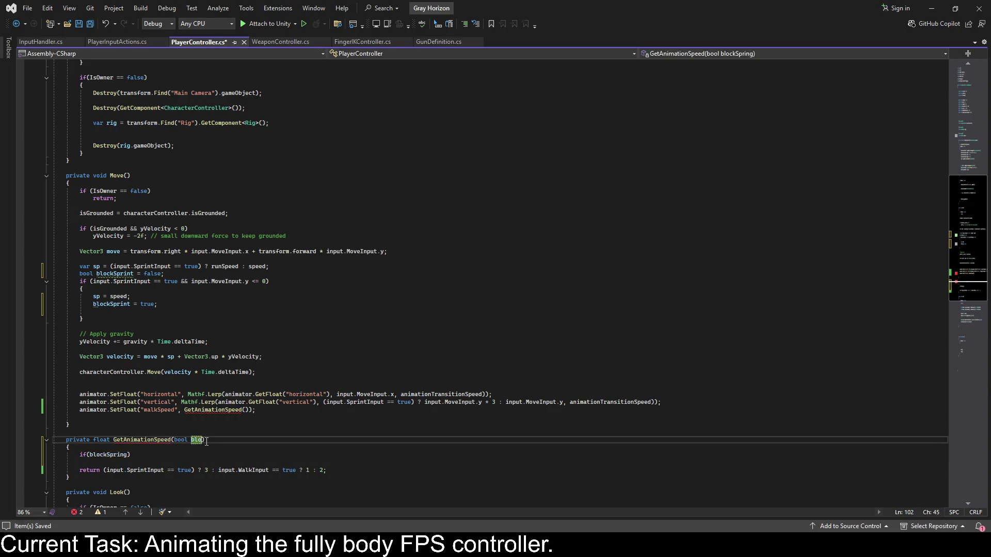
text(print)
double_click(103, 455)
text(bl)
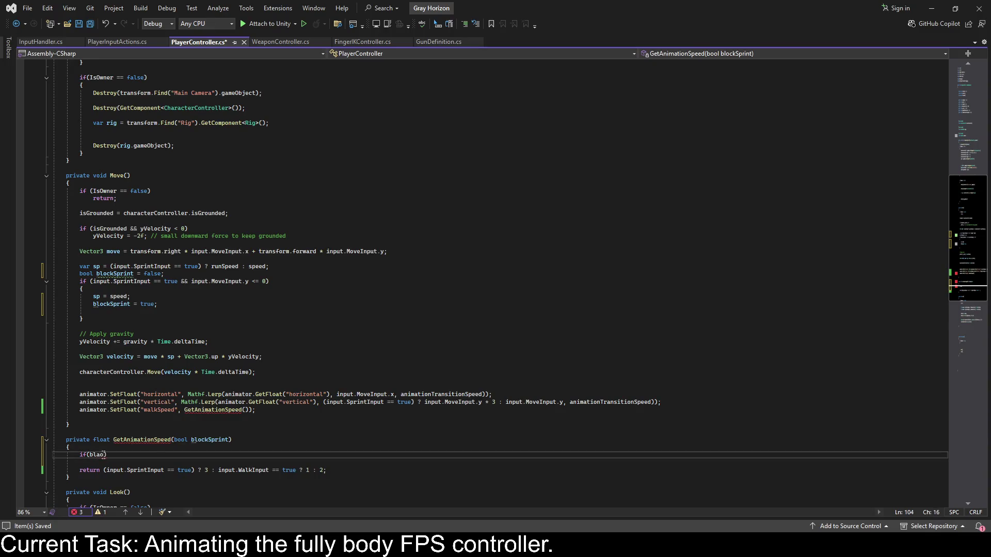
text(ockSprint ==)
text( true)
Inside the if, return input.WalkInput == true ? 1 : 2; and save.
key(Return)
text(reeturn)
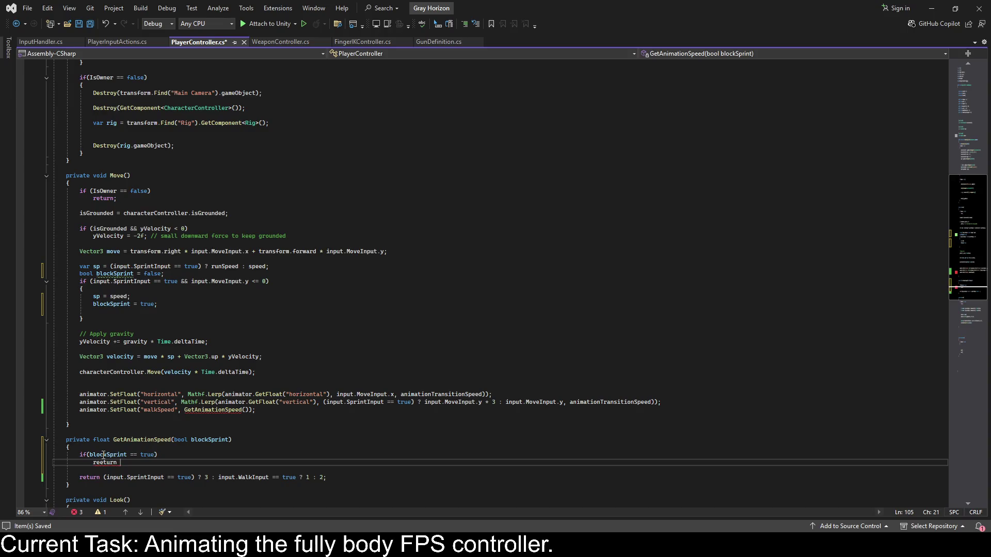
text(n input)
text(lk)
key(Tab)
text(true)
text( ? 1 : 2;)
key(ctrl+s)
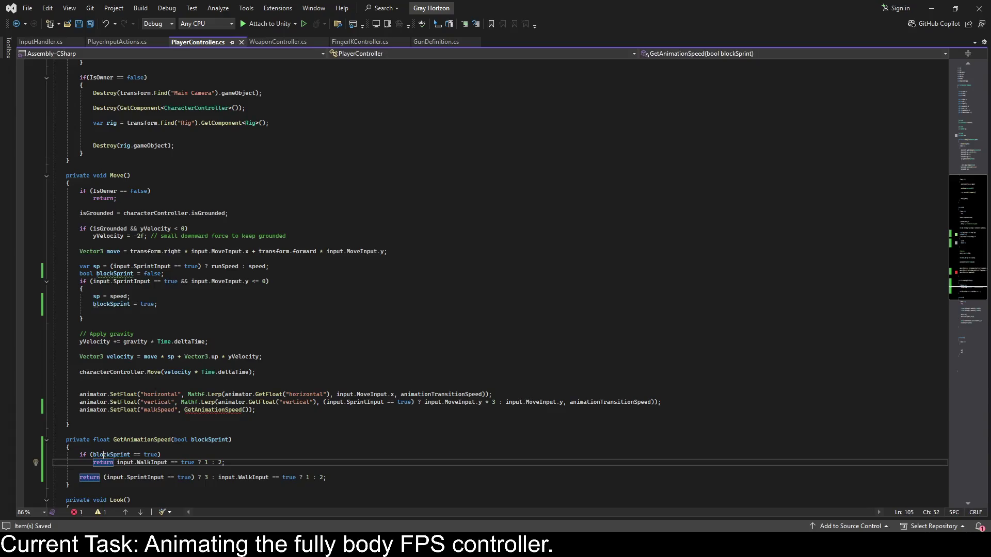
Pass blockSprint into the GetAnimationSpeed call in Move and save.
click(245, 411)
text(blockSprint)
key(ctrl+s)
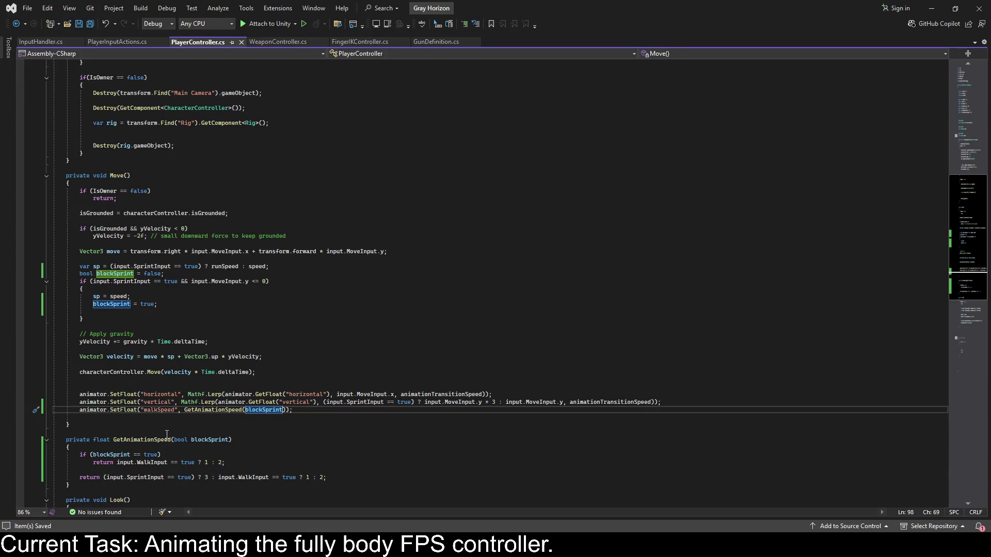
Back in Unity, clear the Console, inspect the Animator's UpperBody layer, and enter Play mode.
click(934, 11)
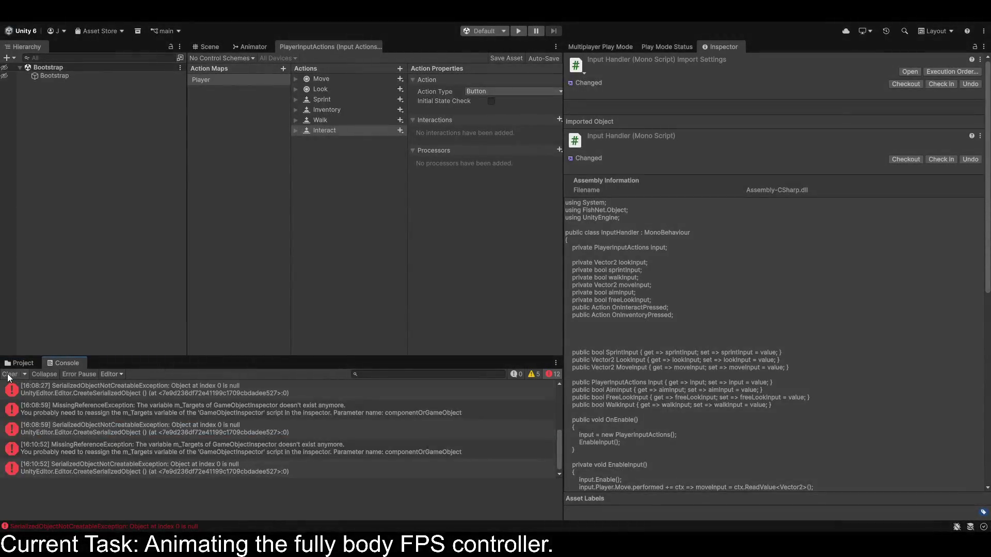
click(10, 375)
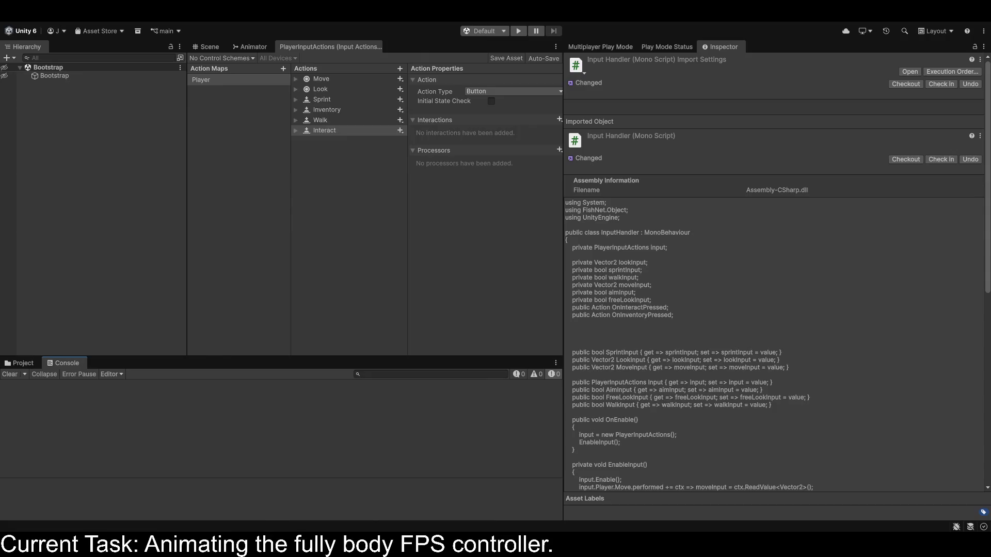
click(247, 48)
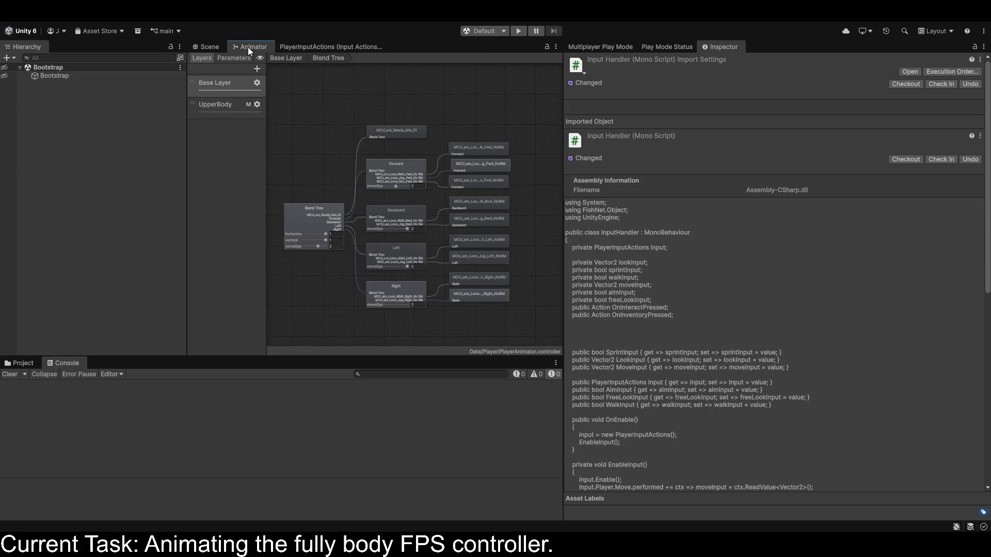
click(210, 107)
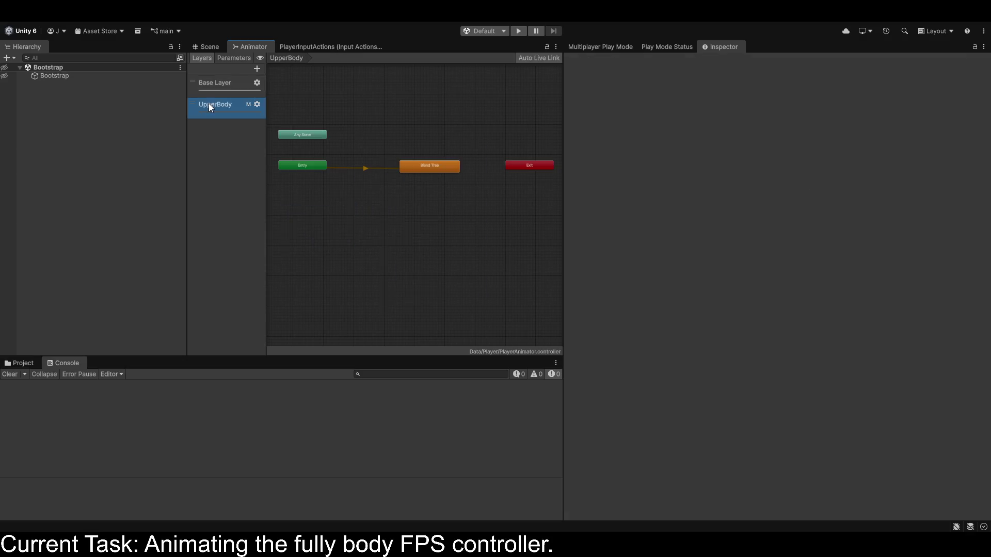
click(257, 104)
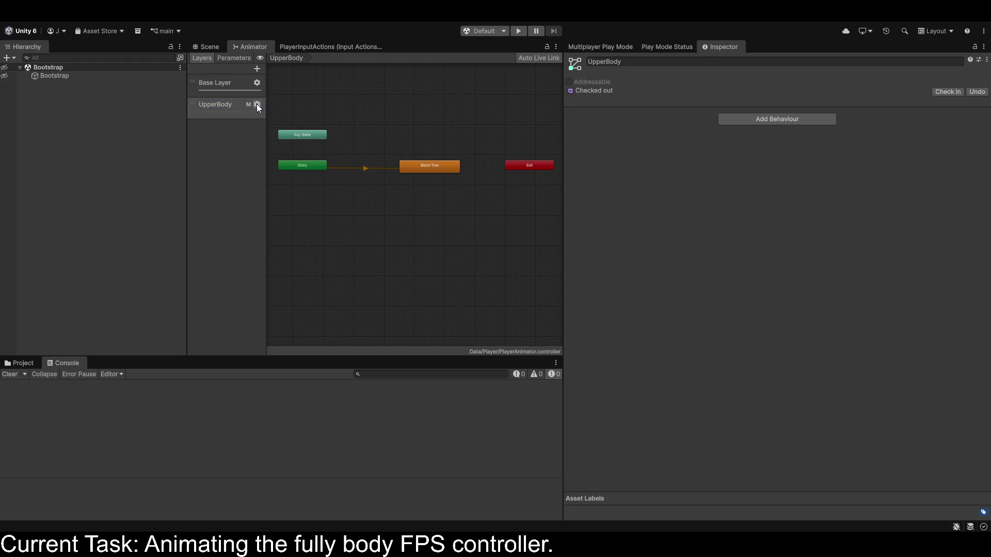
click(204, 47)
click(519, 31)
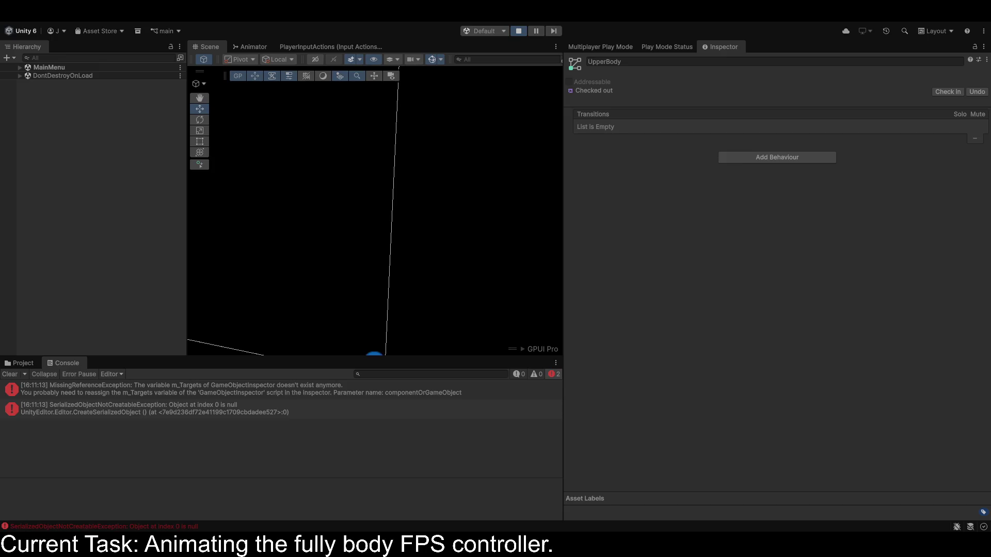
Clear the Console, start a Multiplayer game in the Game view, and take control of the player.
click(10, 375)
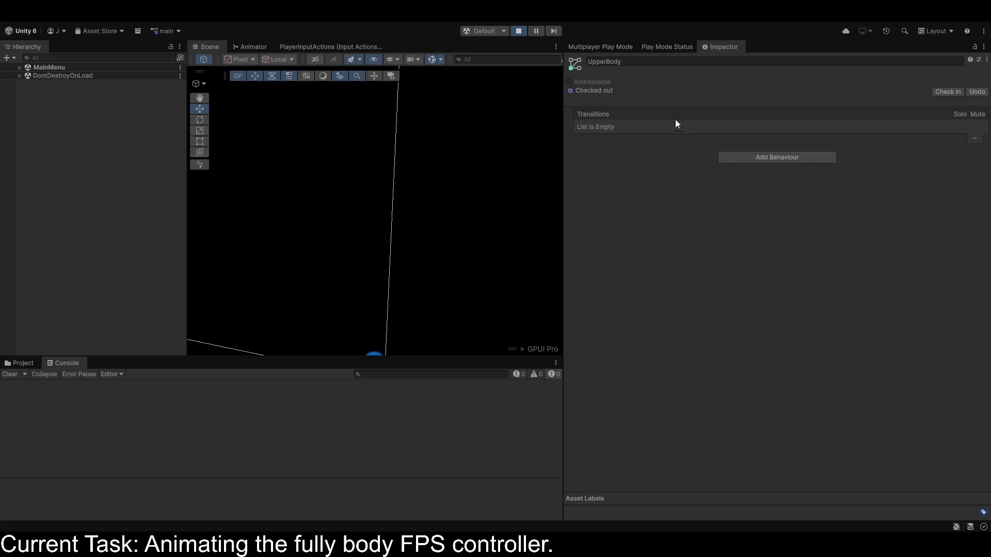
click(396, 47)
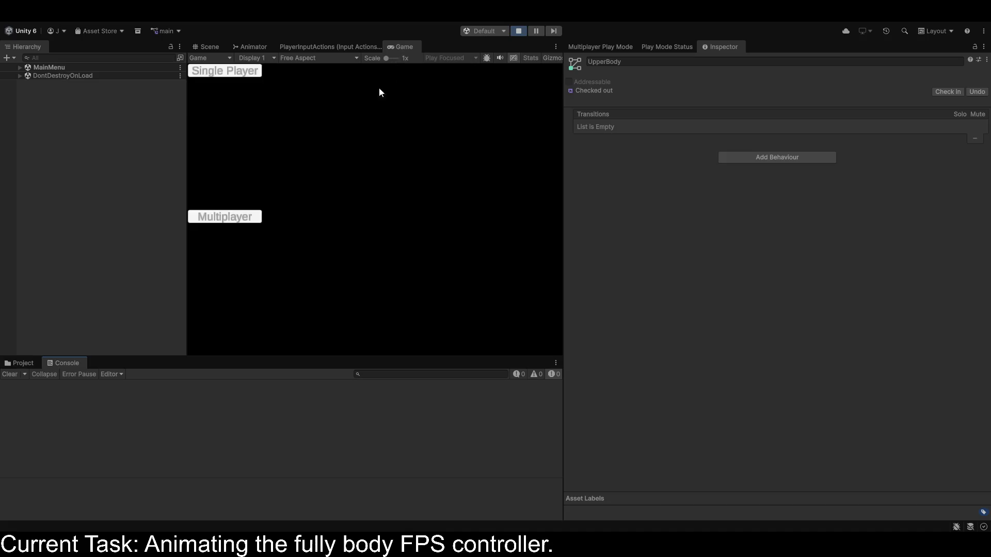
click(218, 216)
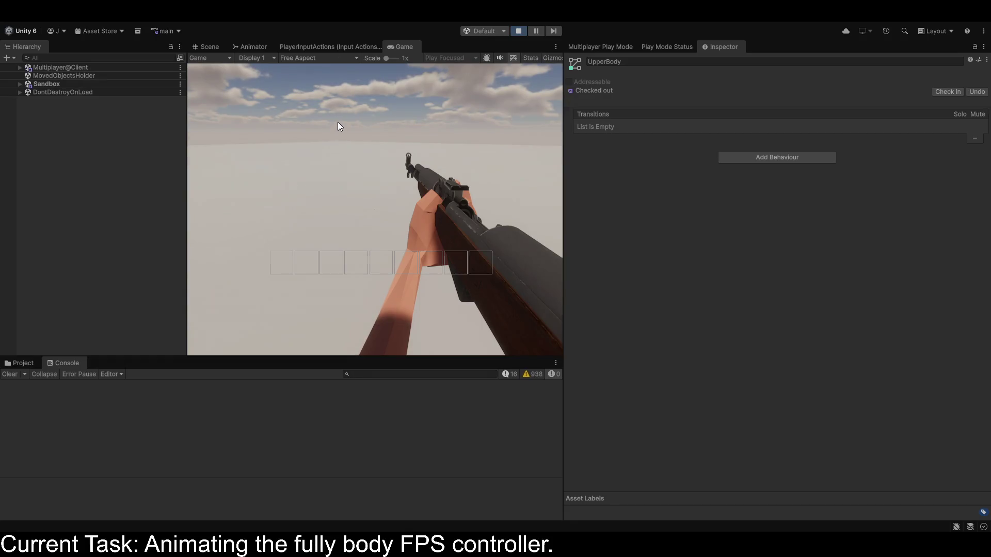
click(393, 164)
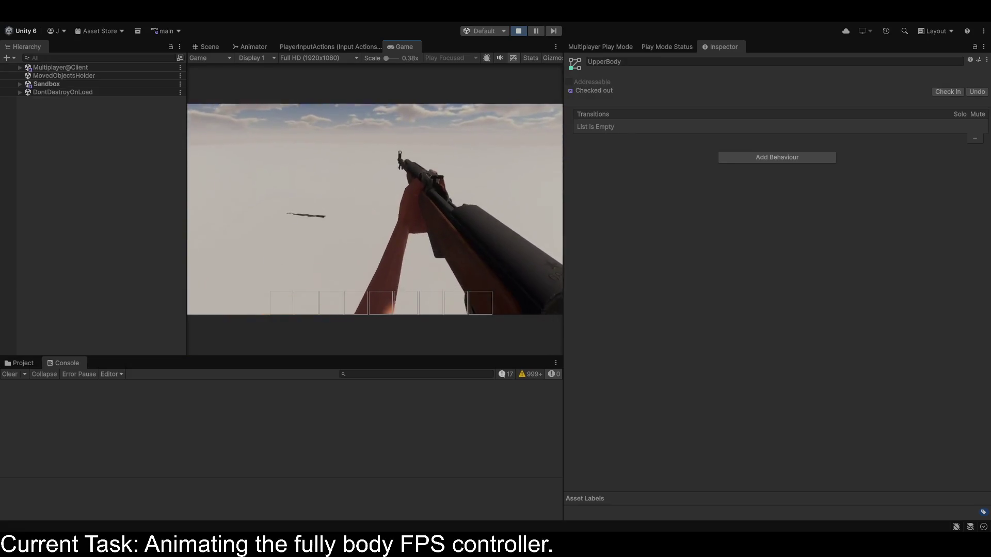
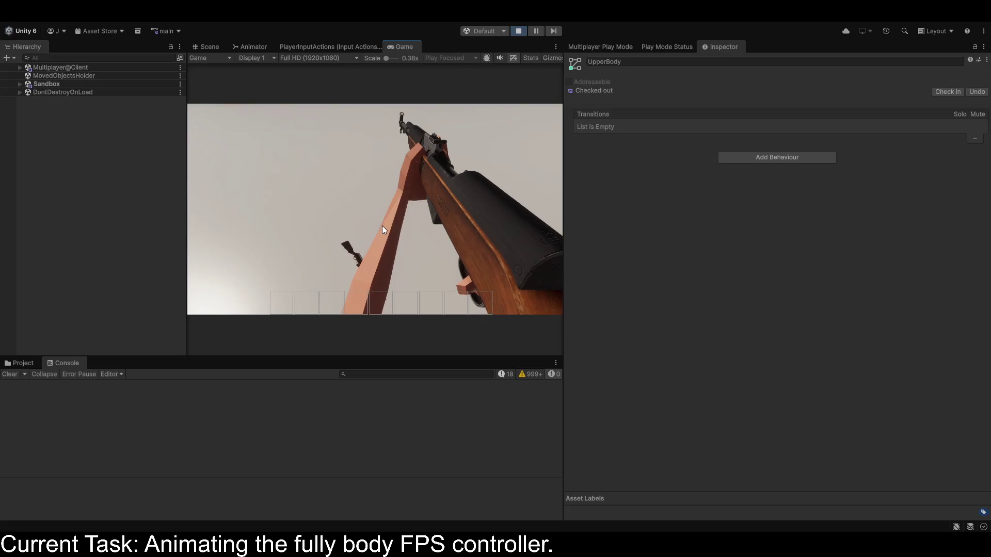
Stop the game, check the animator's parameters (horizontal, vertical, moveSpeed), and select line 98's SetFloat name.
click(536, 374)
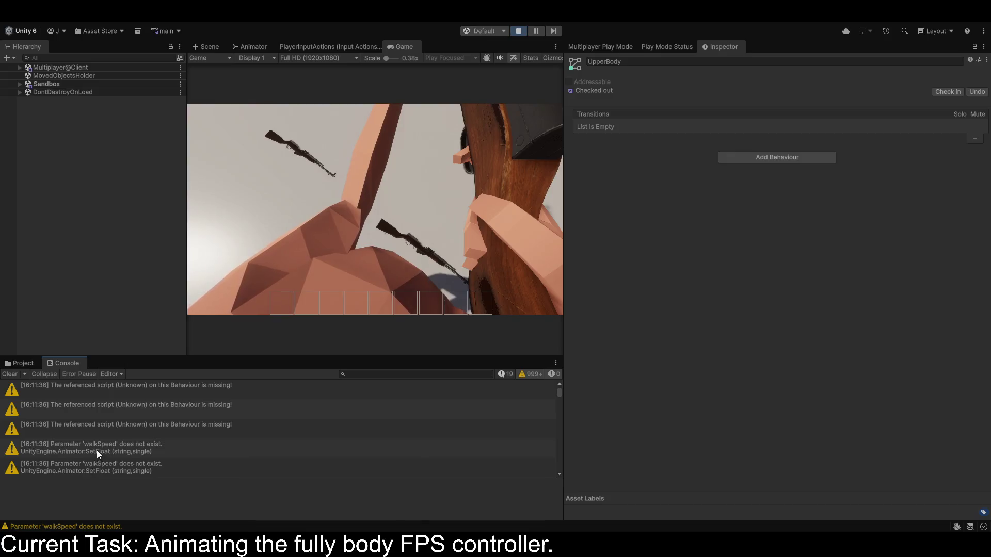
click(518, 31)
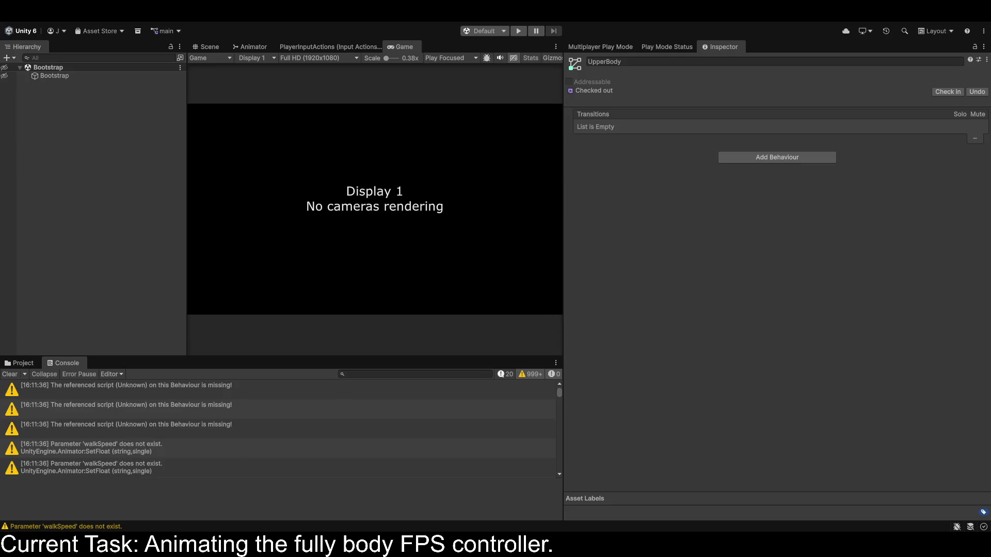
click(253, 47)
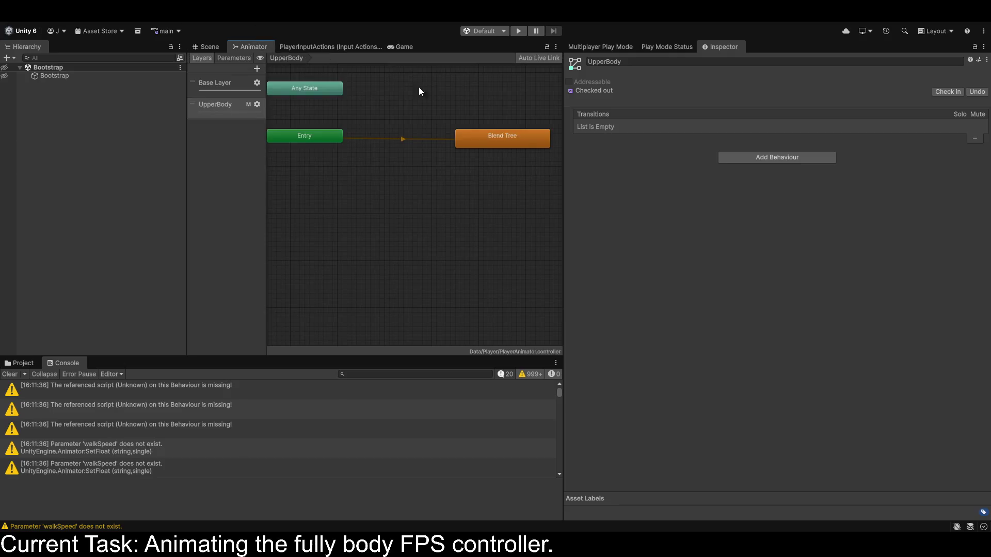
click(212, 105)
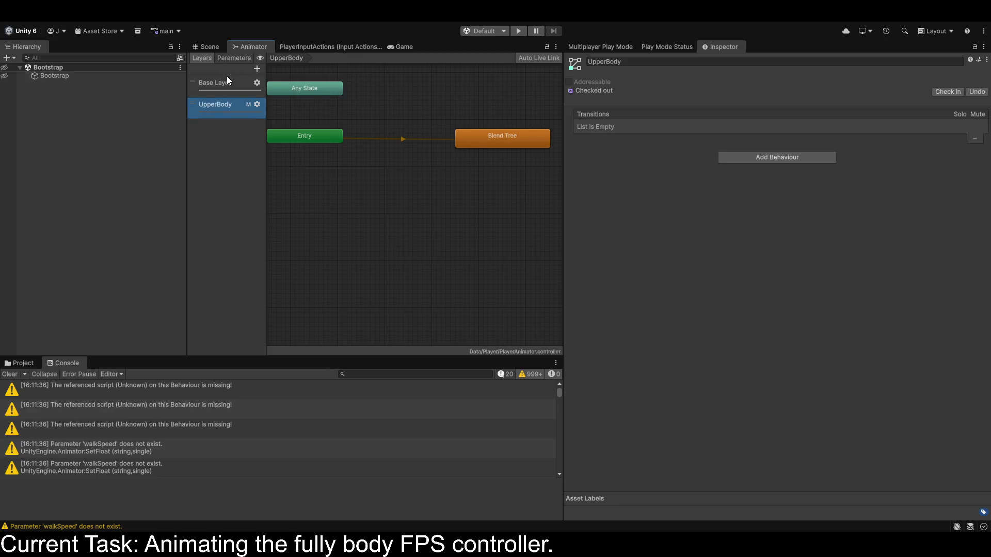
click(222, 59)
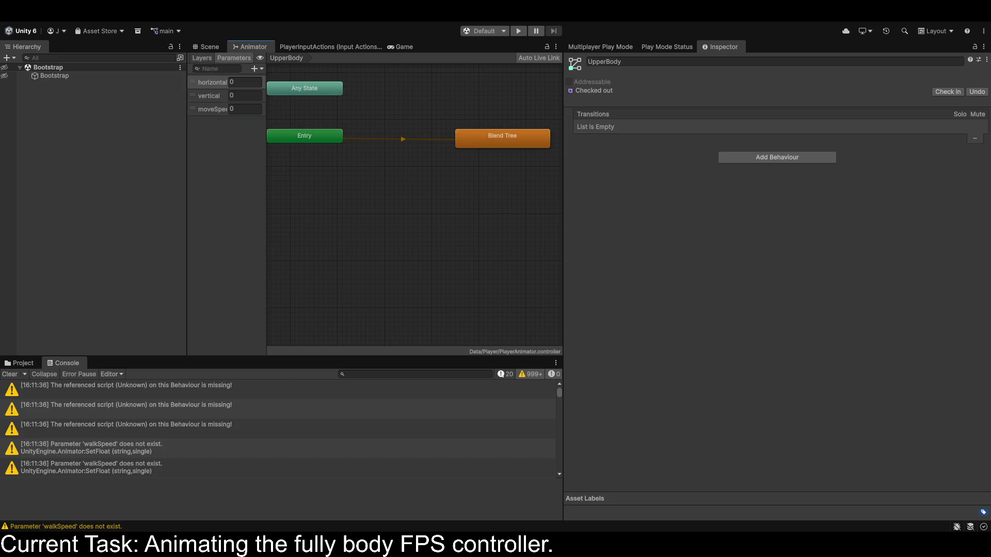
key(alt+Tab)
double_click(159, 410)
Replace walkSpeed with moveSpeed in the SetFloat call and save PlayerController.cs.
text(moveS)
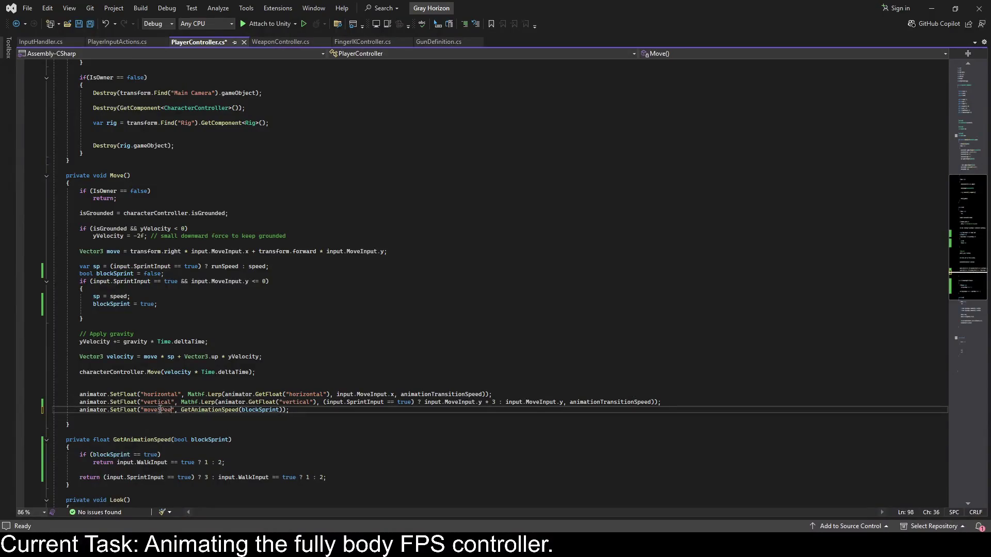
text(peed)
key(ctrl+s)
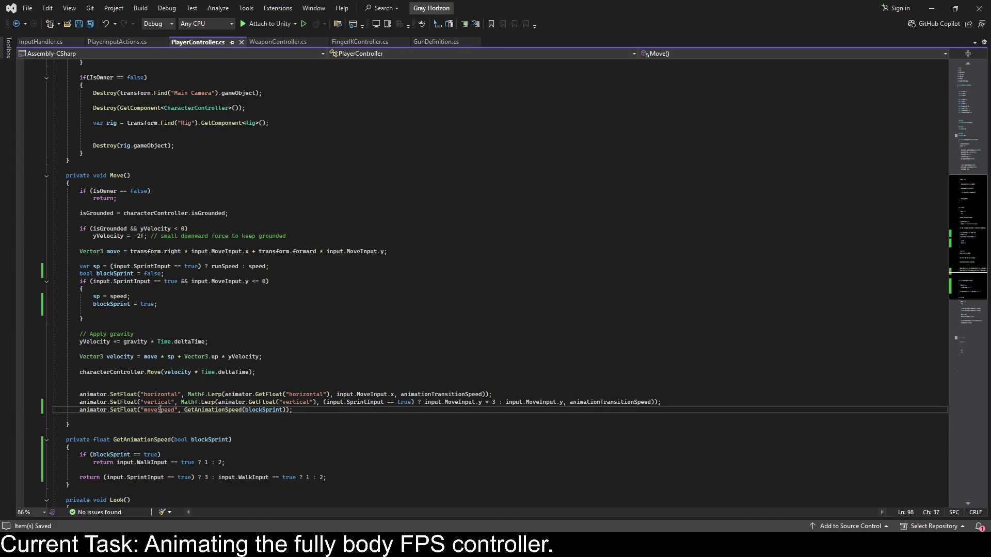
click(932, 9)
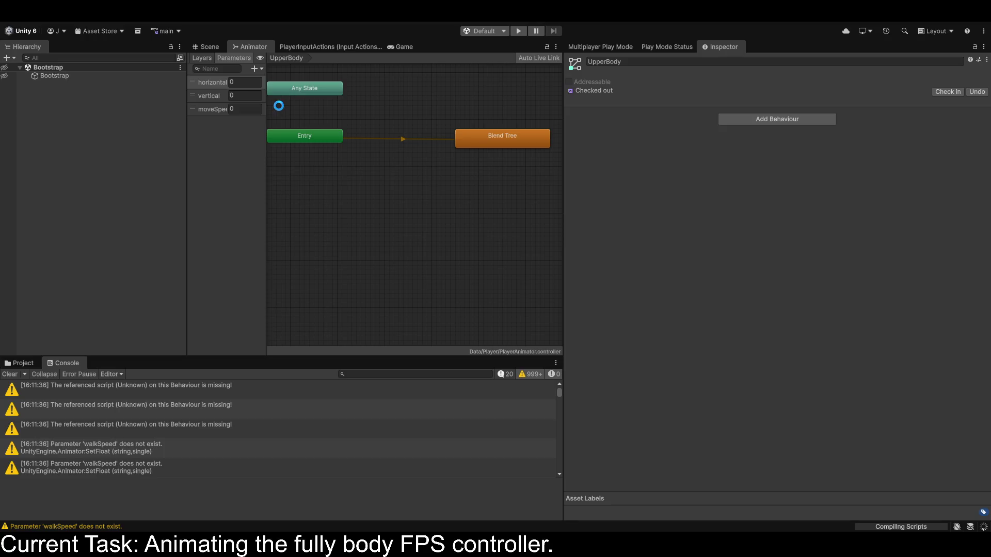
Test movement in a Multiplayer session with a cleared Console, then exit Play mode and return to PlayerController.cs.
click(519, 31)
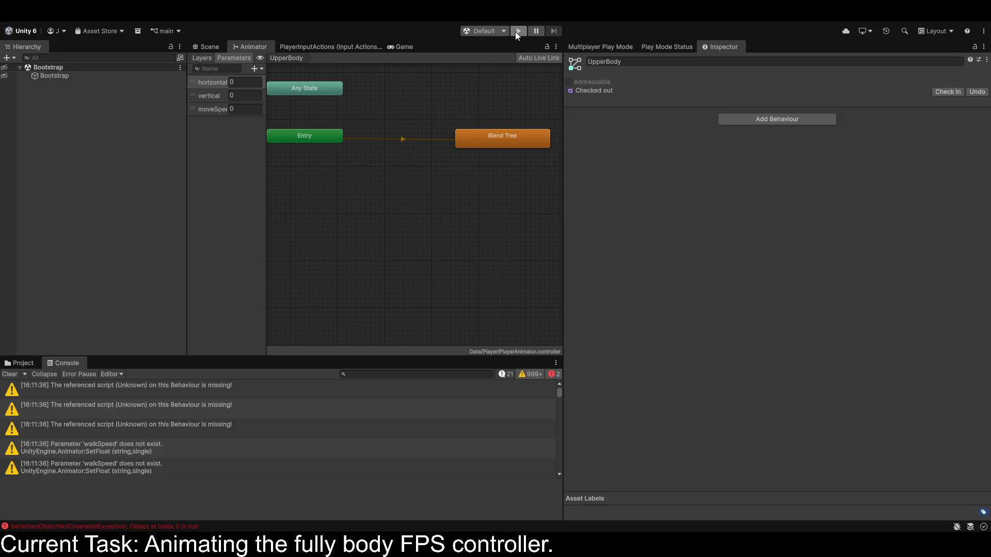
click(515, 32)
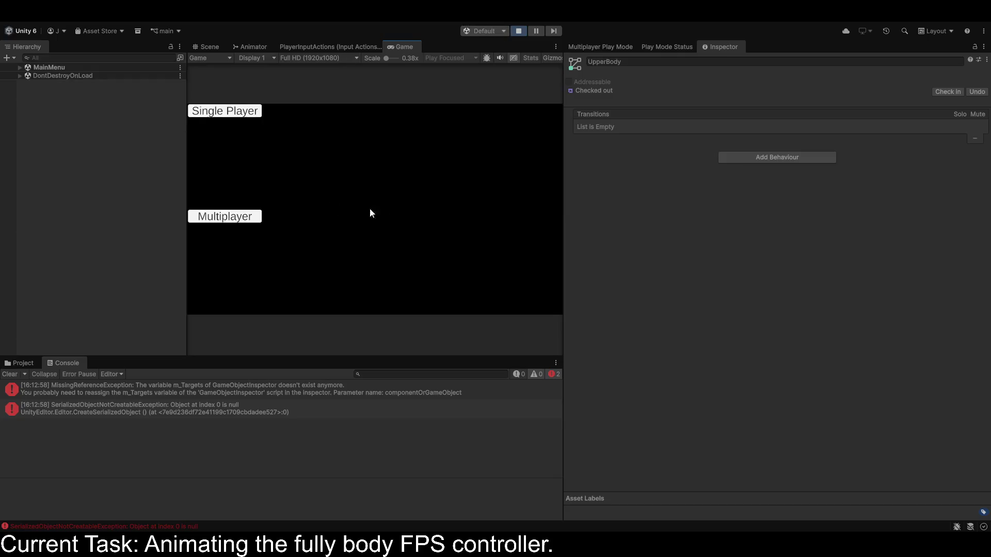
click(8, 375)
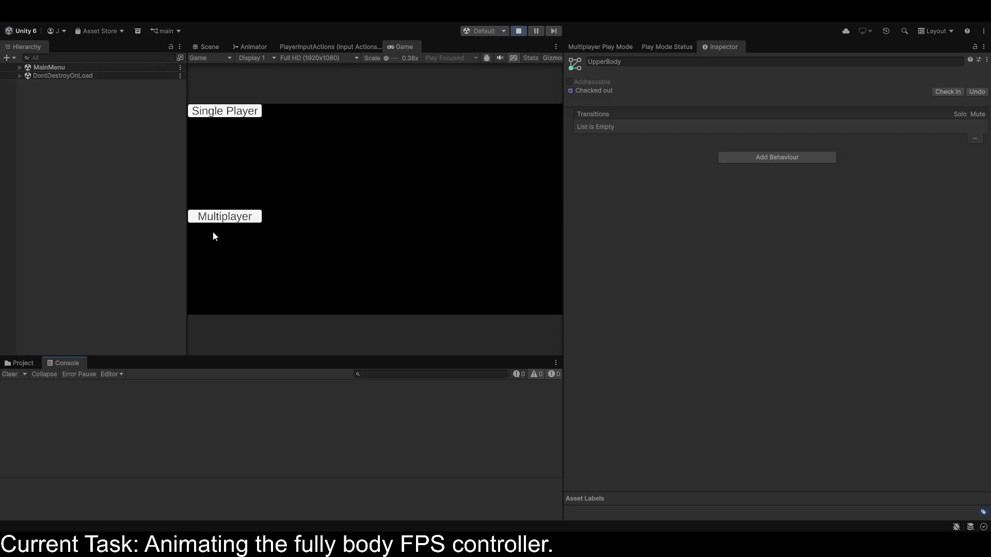
click(225, 216)
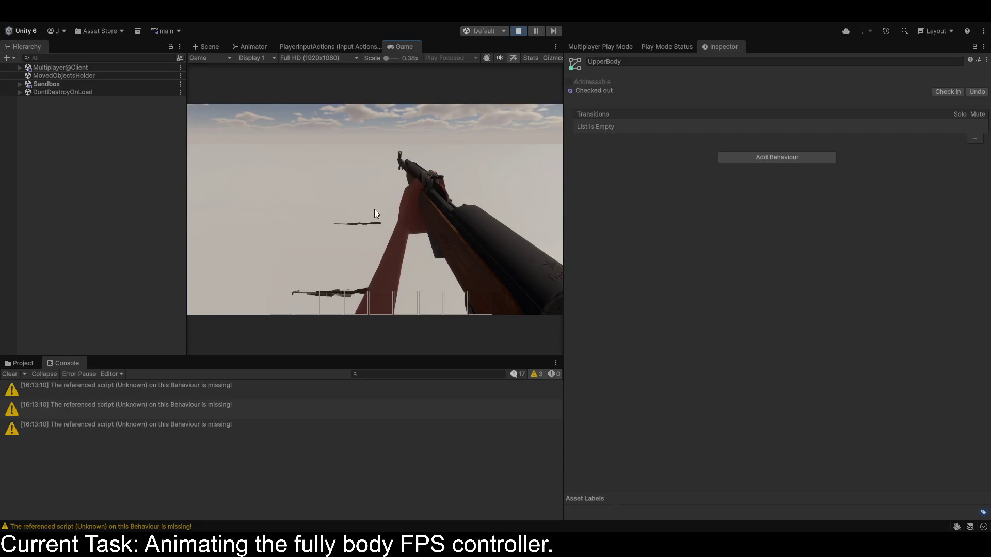
key(Escape)
click(515, 33)
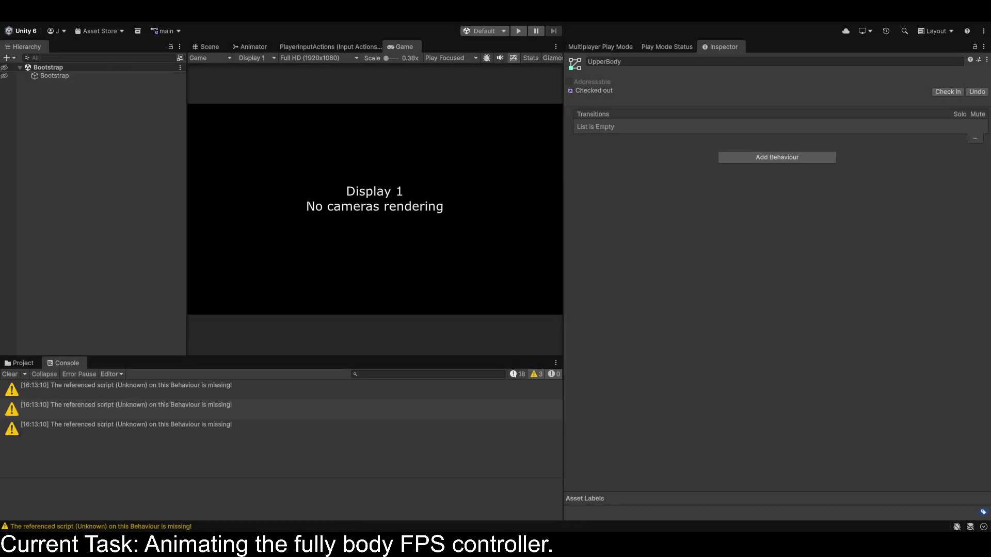
key(alt+Tab)
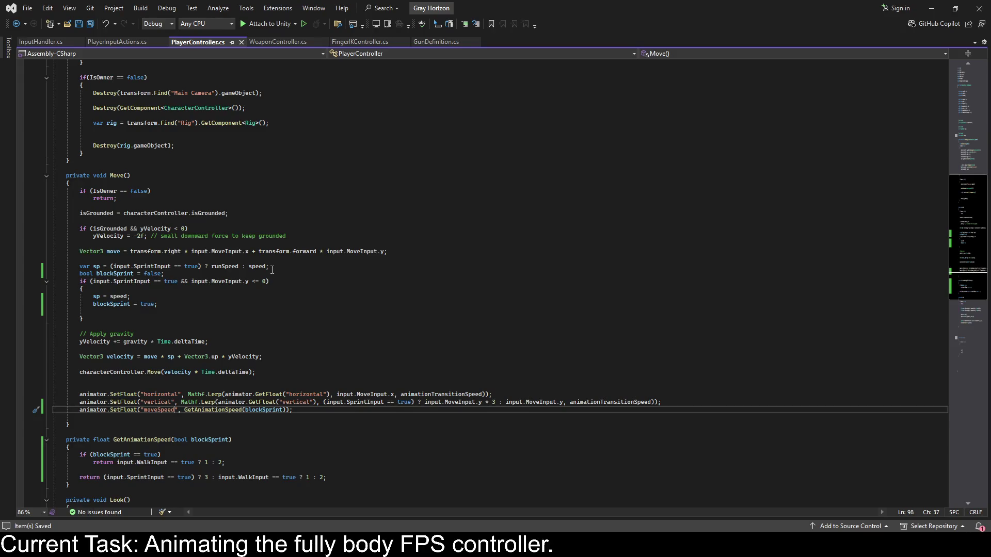
Change line 79's fallback to input.WalkInput == true ? walkSpeed : speed and save the script.
click(267, 266)
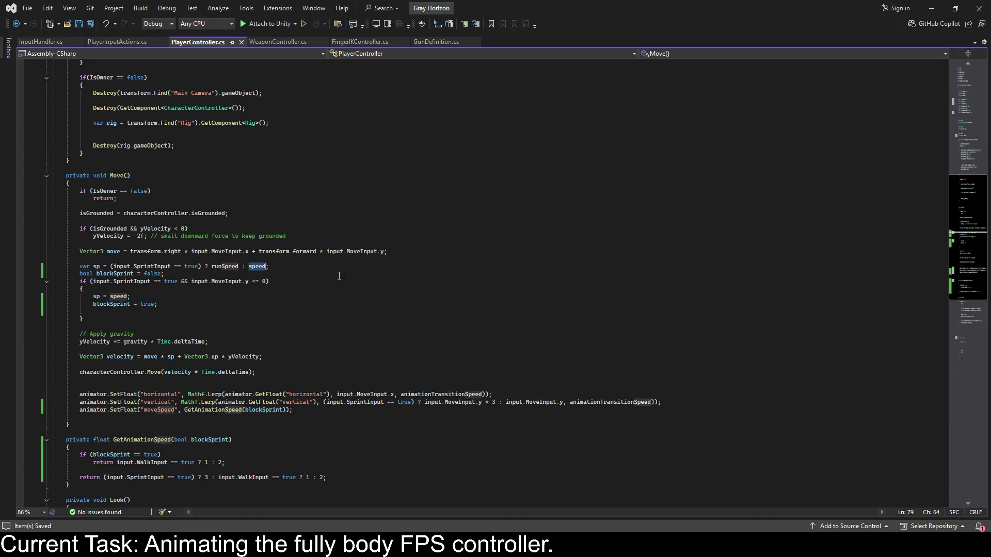
key(ctrl+BackSpace)
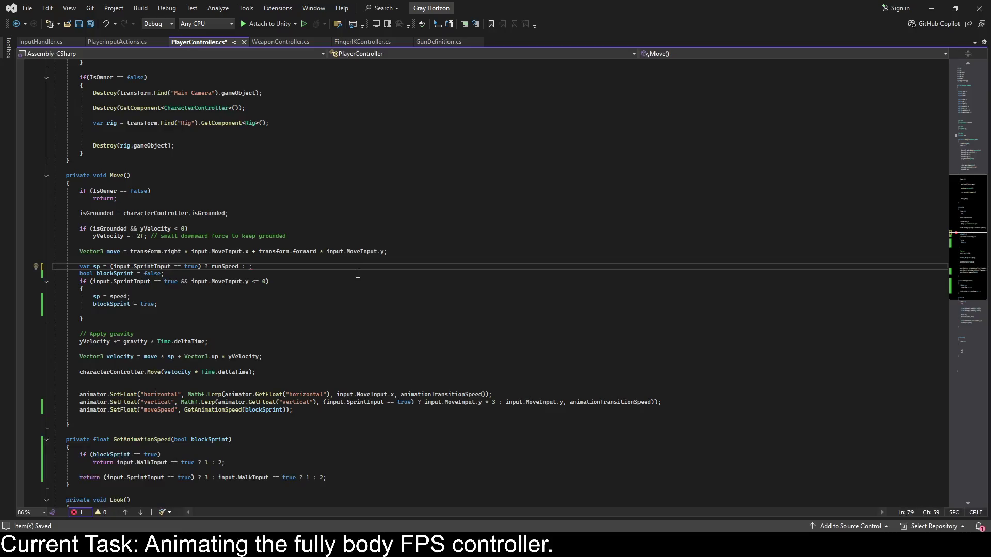
text(input)
text(.WalkInput == tr)
text(ue >)
text(Speed : )
text(speed)
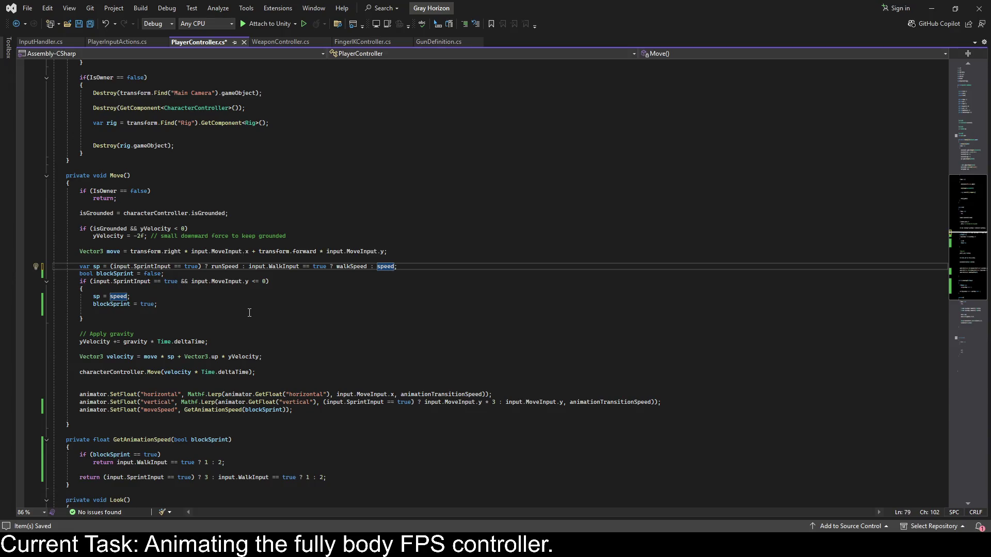
key(ctrl+s)
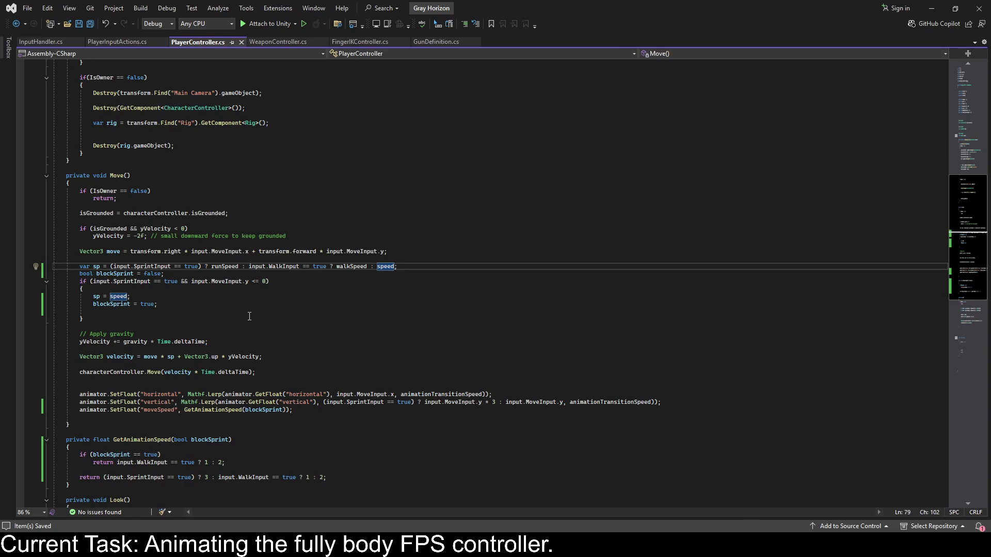
scroll(249, 317, down, 2)
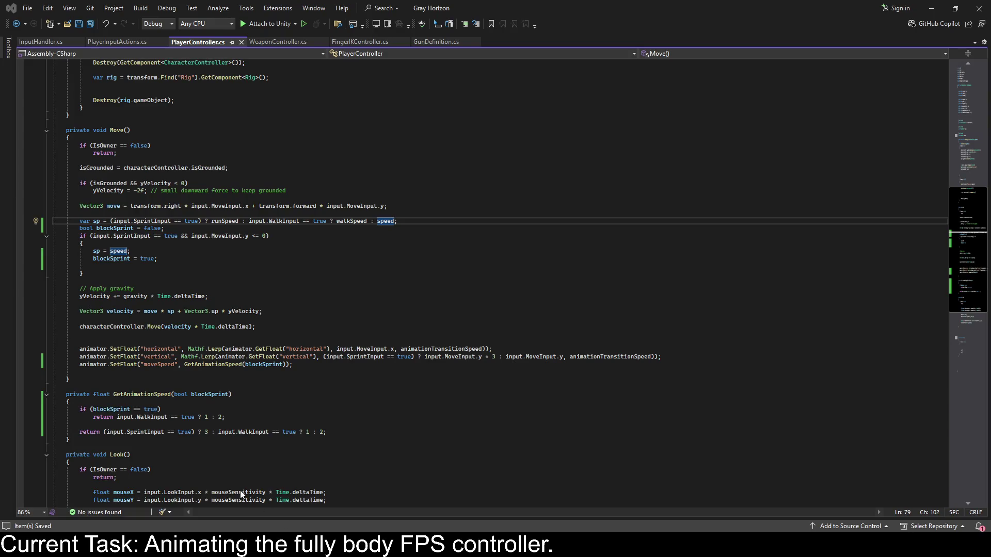
key(alt+Tab)
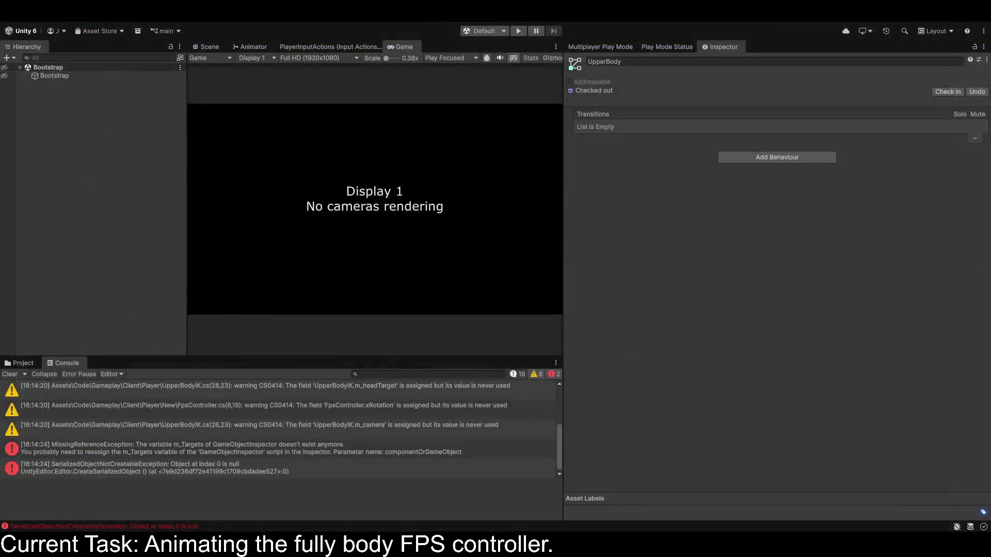
Clear the Console, start a Multiplayer play session, and bring up the Animator graph.
click(9, 375)
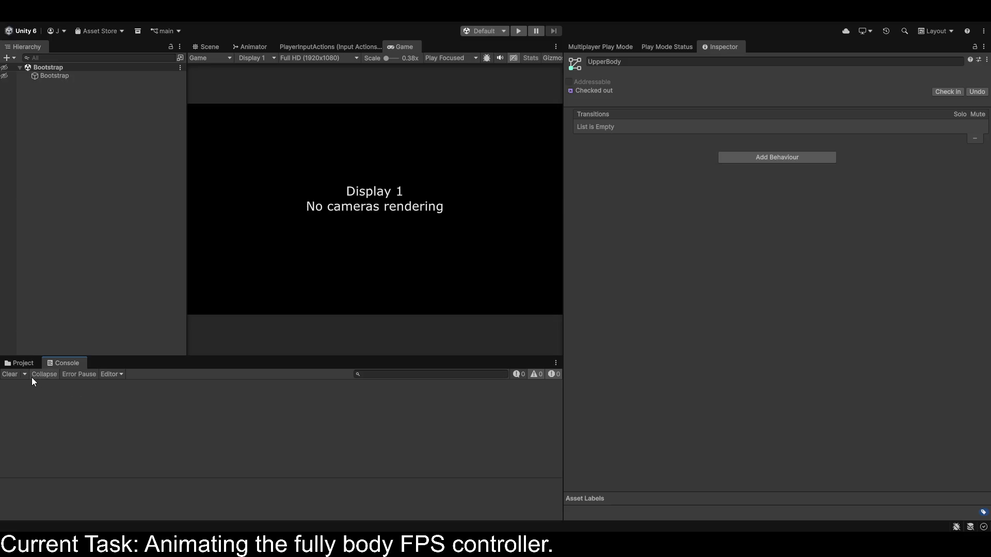
click(519, 30)
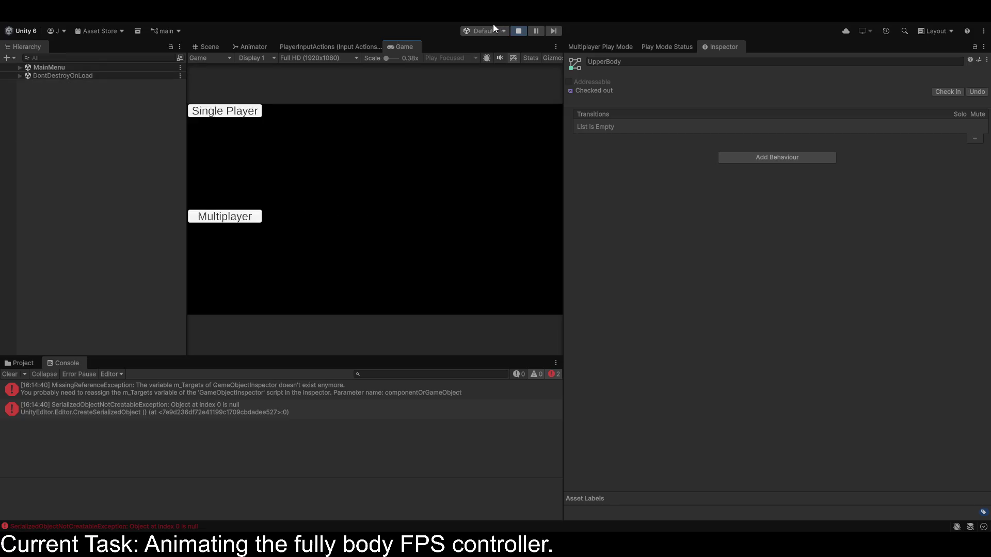
click(234, 217)
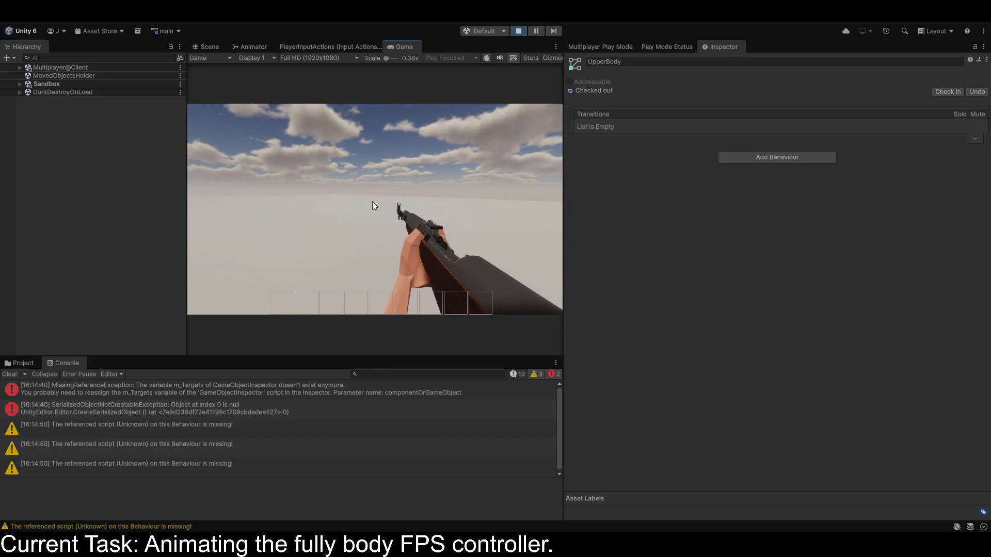
click(252, 49)
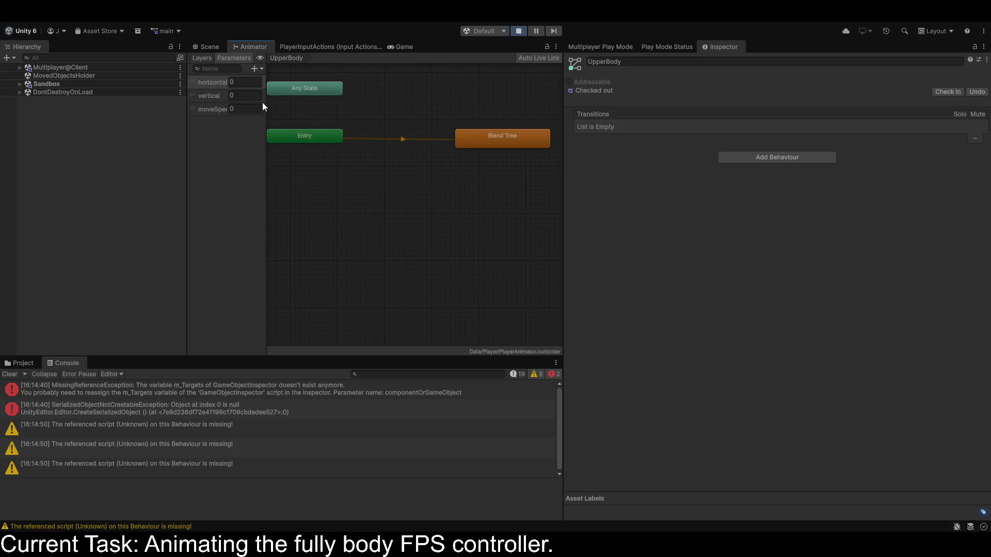
Check the animator layers, return to the Game view, and expand Multiplayer@Client in the Hierarchy.
click(198, 58)
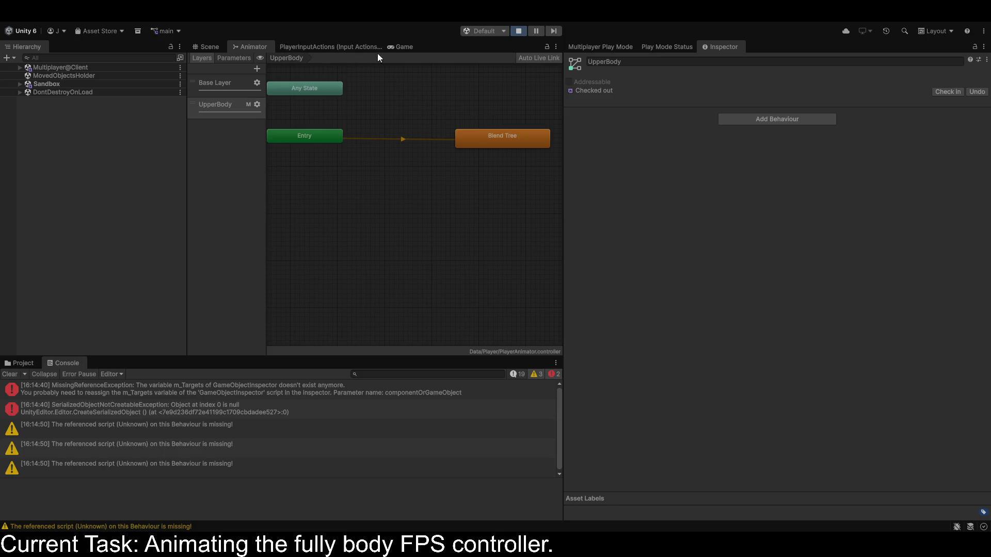
click(401, 48)
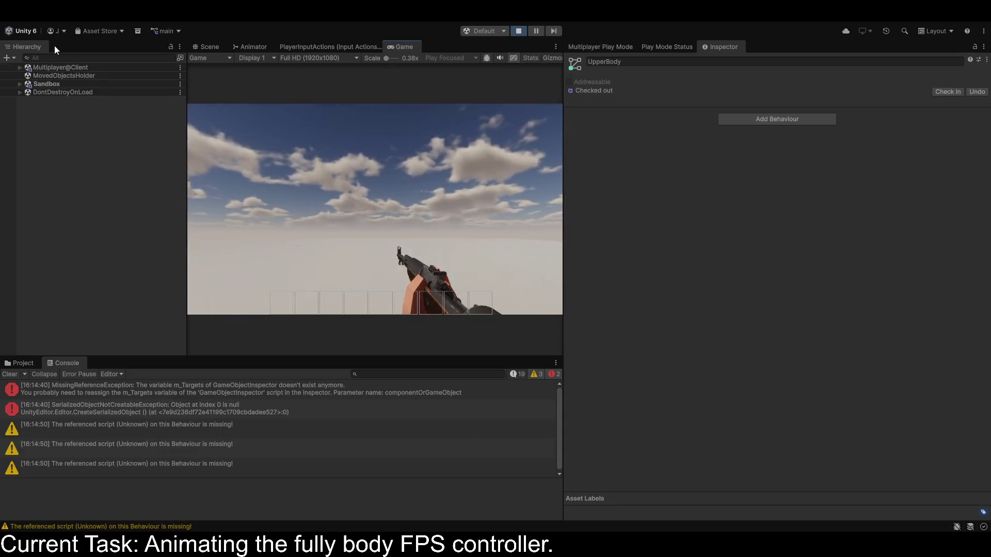
click(20, 68)
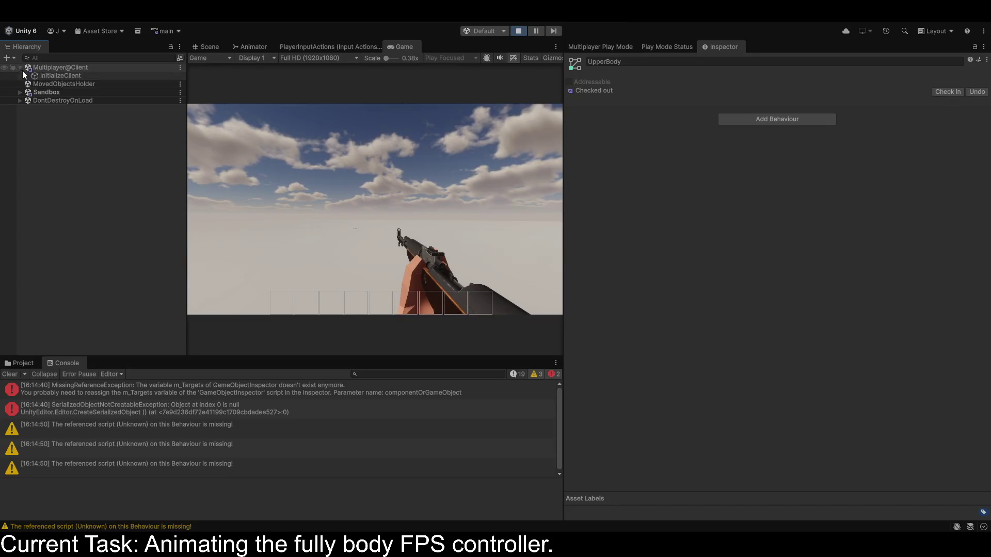
Disable Look At IK on the spawned Player(Clone) under the Sandbox scene.
click(19, 91)
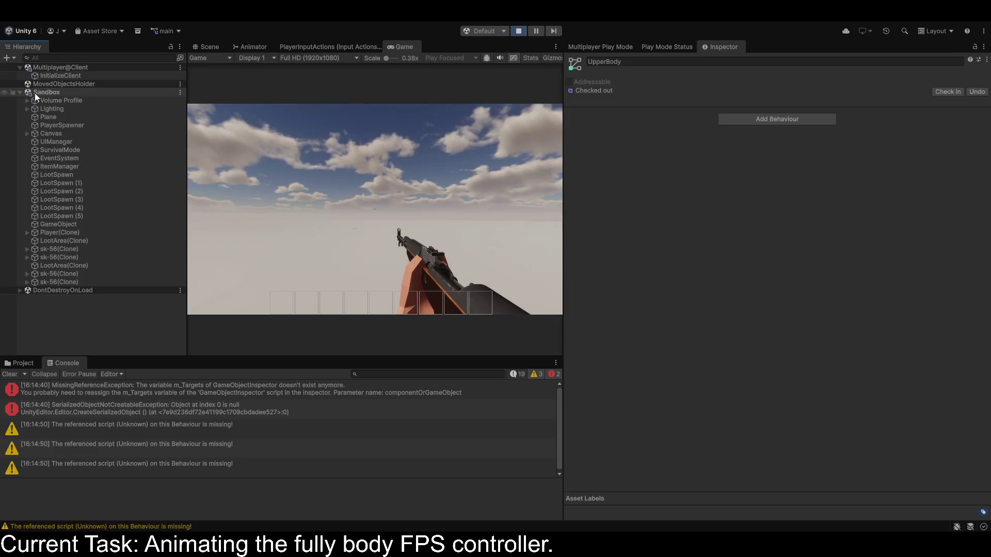
click(44, 232)
scroll(711, 264, down, 3)
click(587, 188)
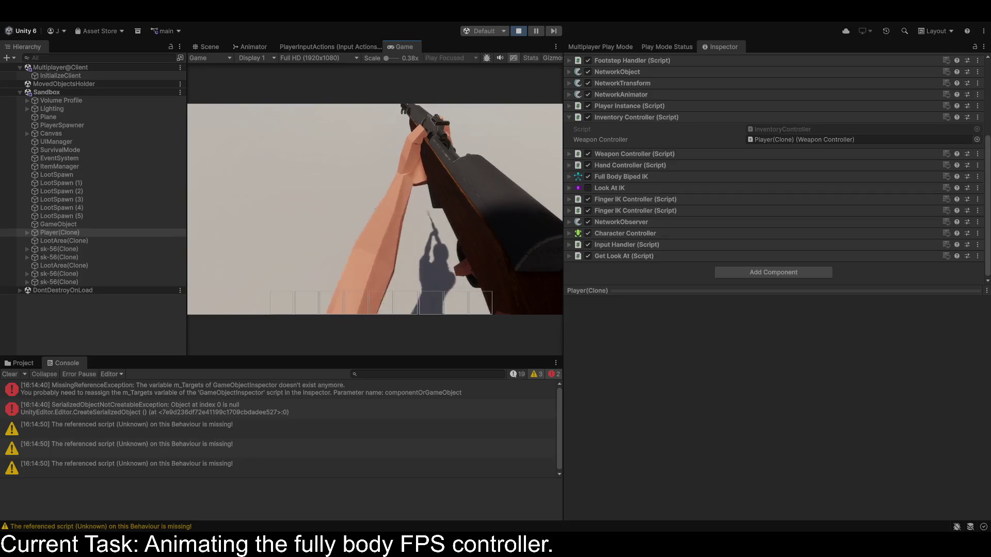
key(6)
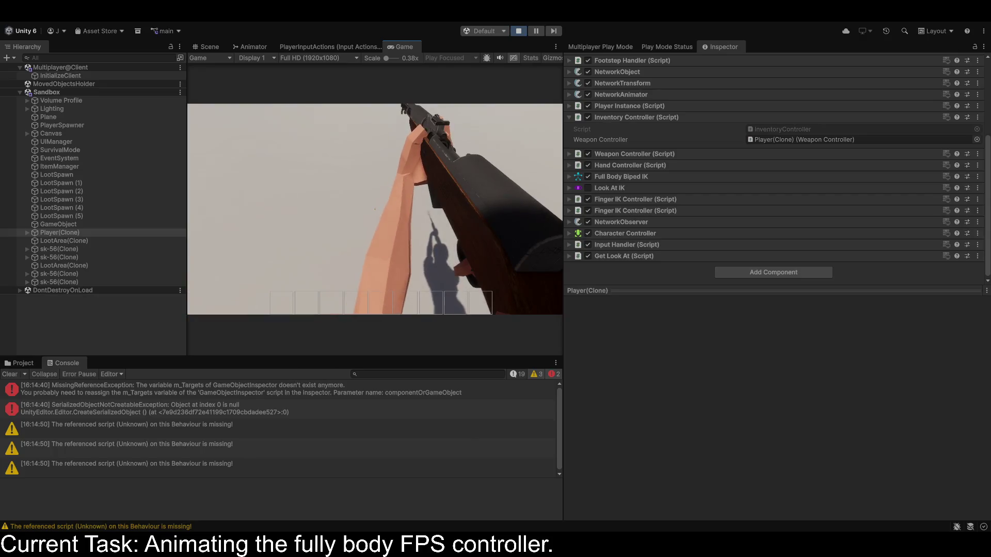
Enable every body part in the UpperBody layer's avatar mask.
click(249, 44)
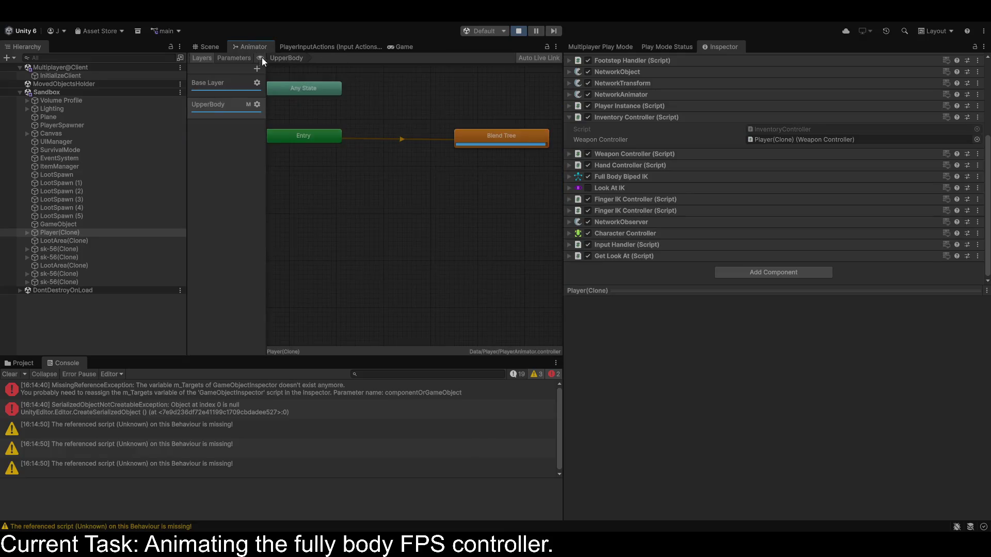
click(206, 106)
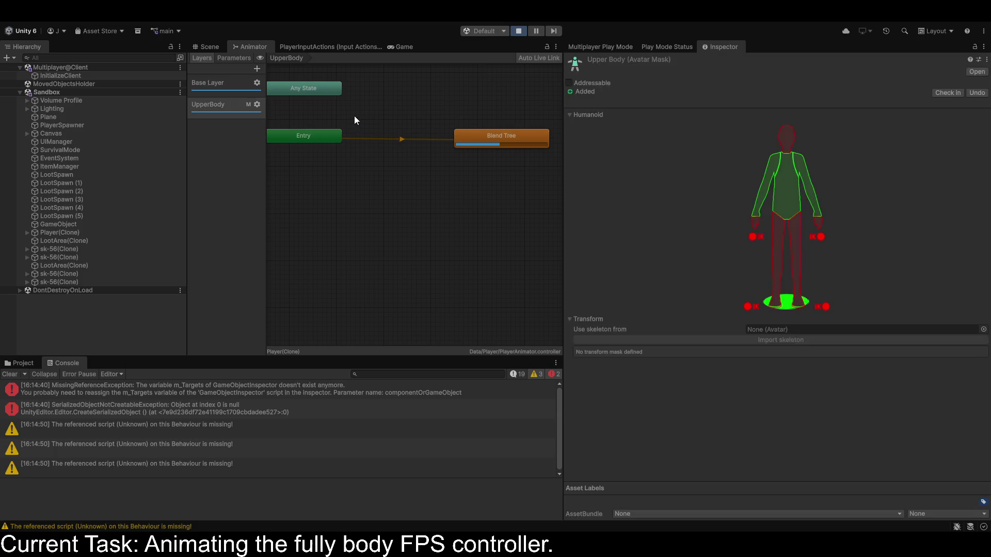
click(785, 235)
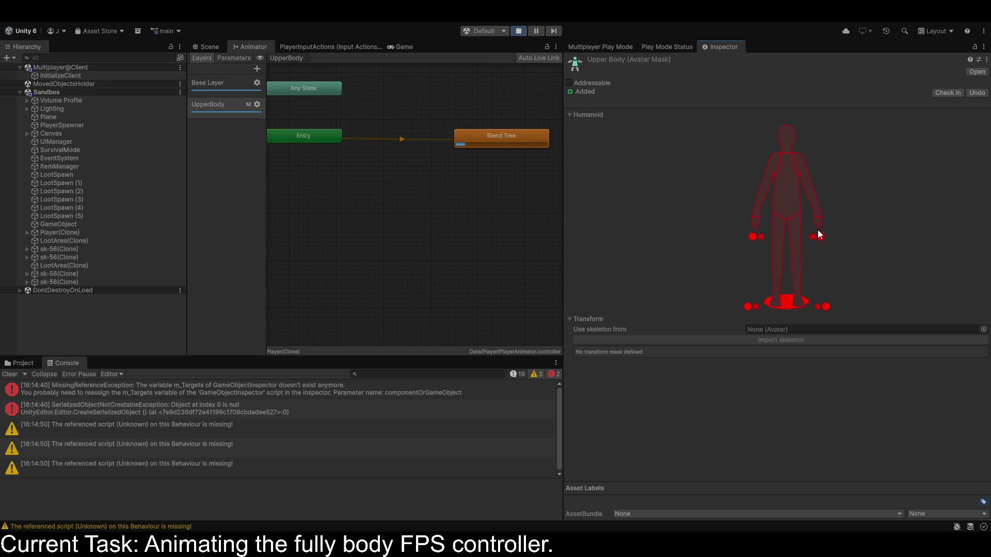
click(785, 246)
key(ctrl+s)
key(ctrl+s)
key(ctrl+s)
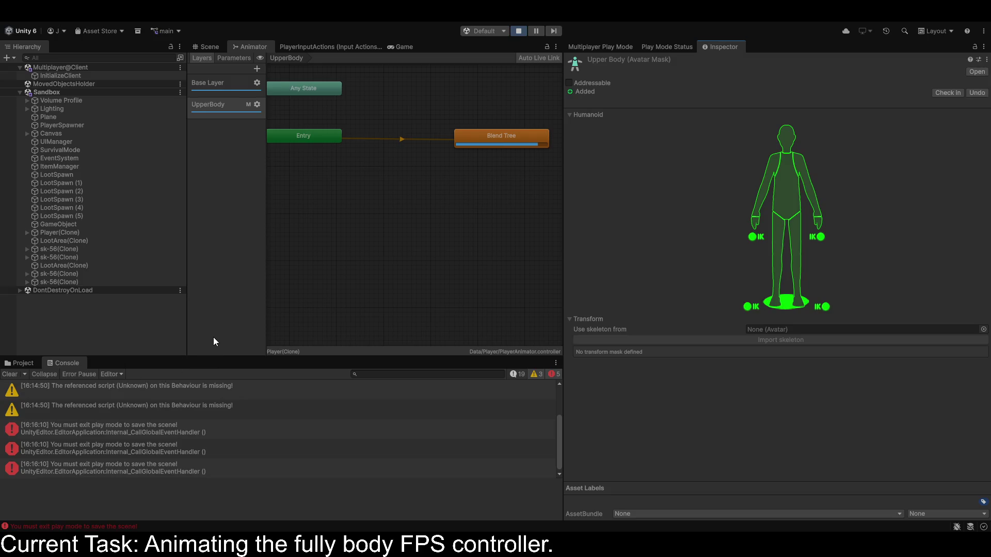
click(401, 46)
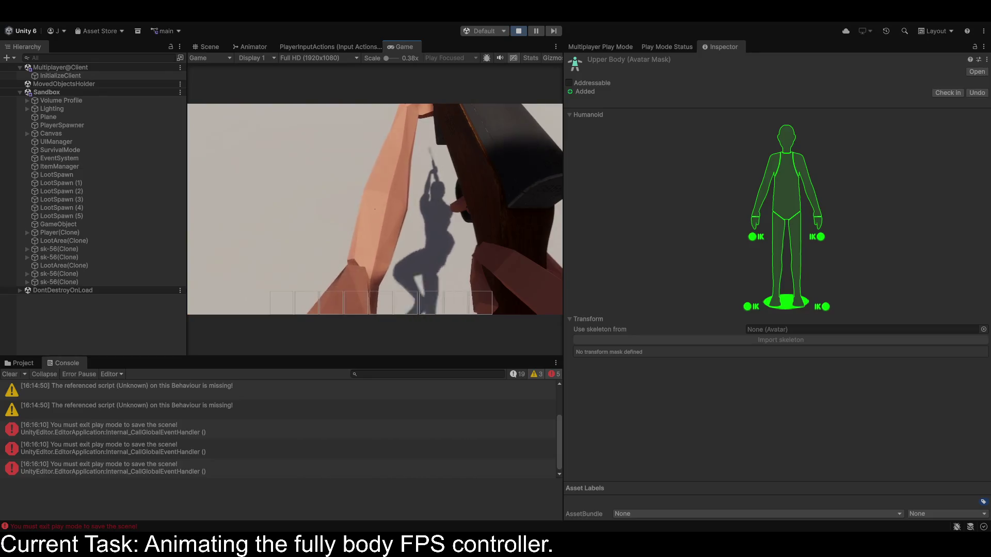
Open the Base Layer's Blend Tree to inspect it, then stop the game.
click(242, 48)
click(221, 92)
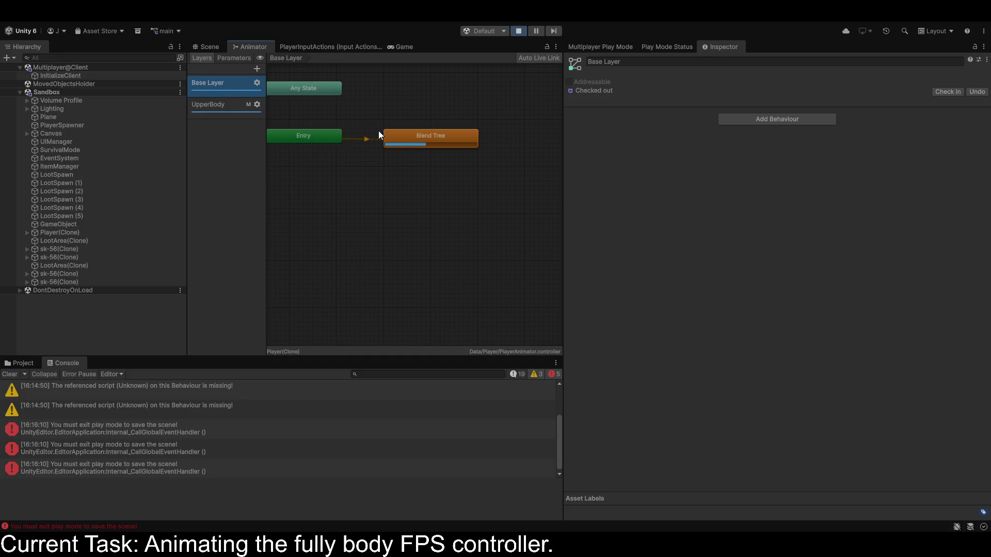
double_click(419, 136)
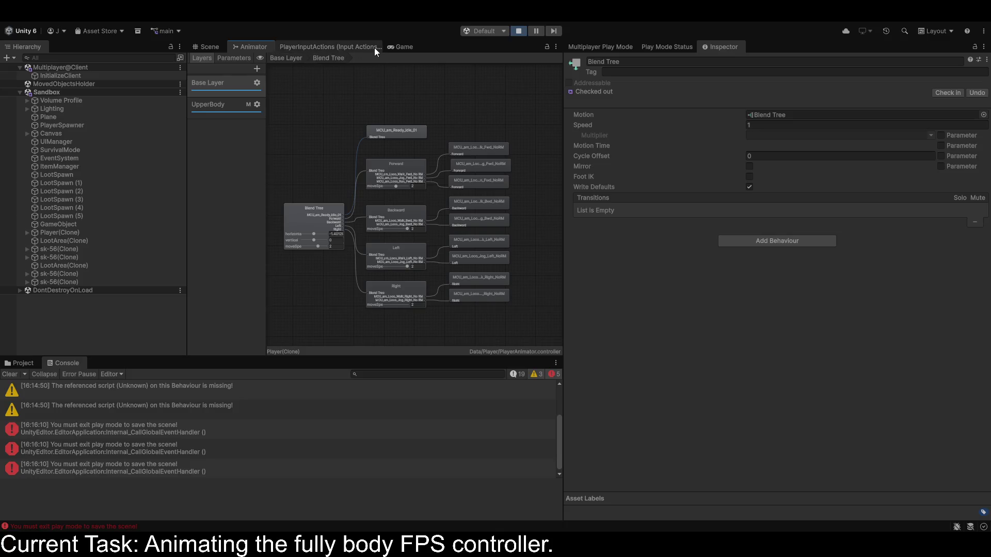
drag(245, 48, 245, 48)
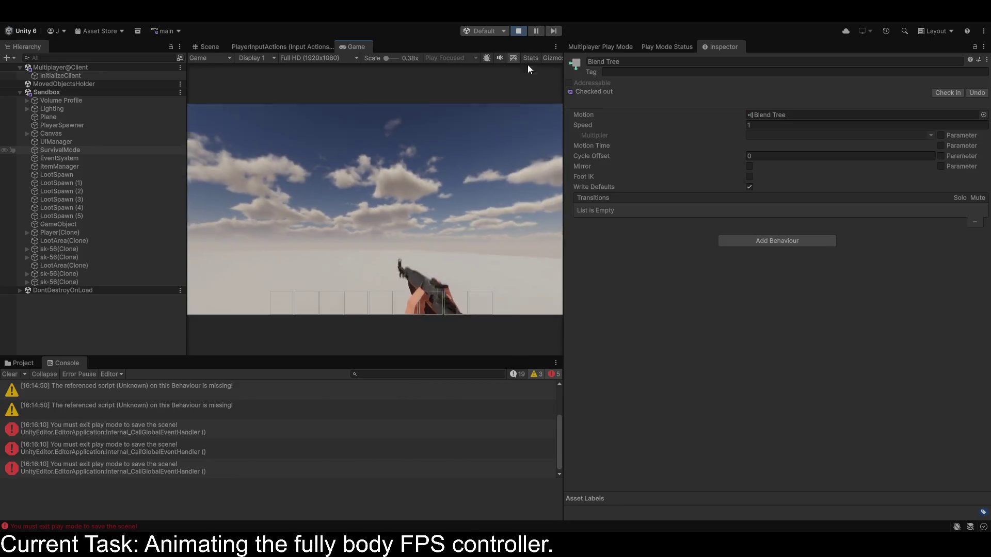
click(517, 32)
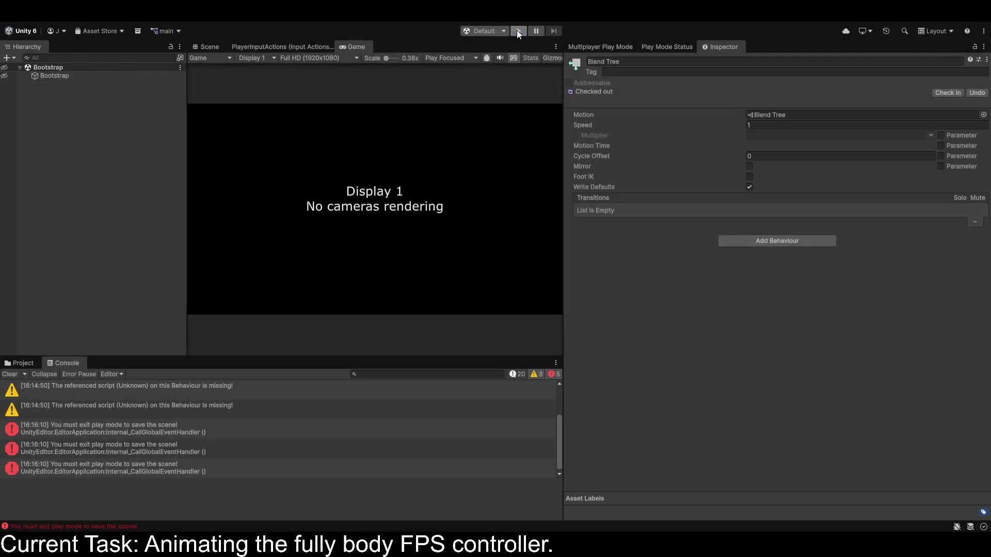
Clear the Console and delete the UpperBodyIK.cs script from the Project assets.
click(9, 375)
click(20, 364)
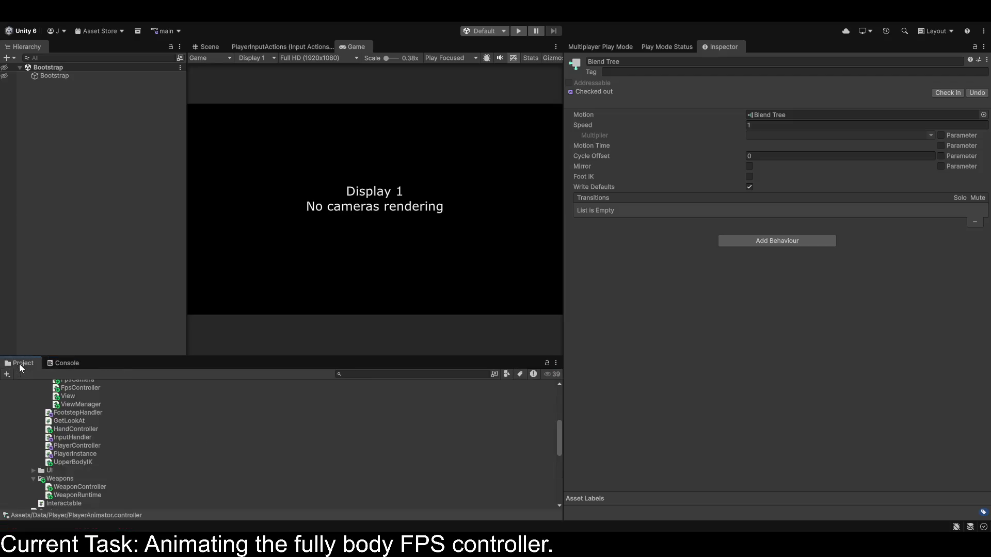
click(77, 463)
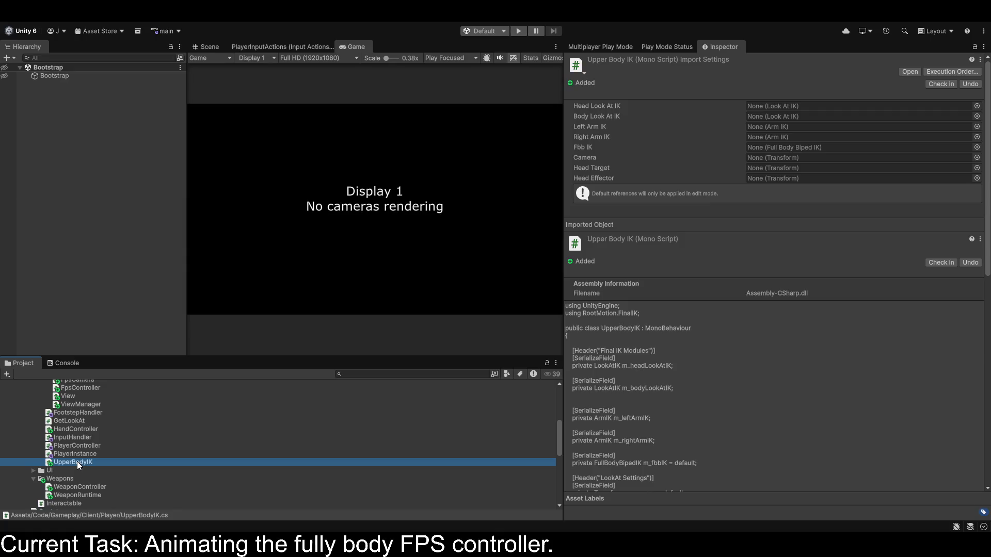
key(Delete)
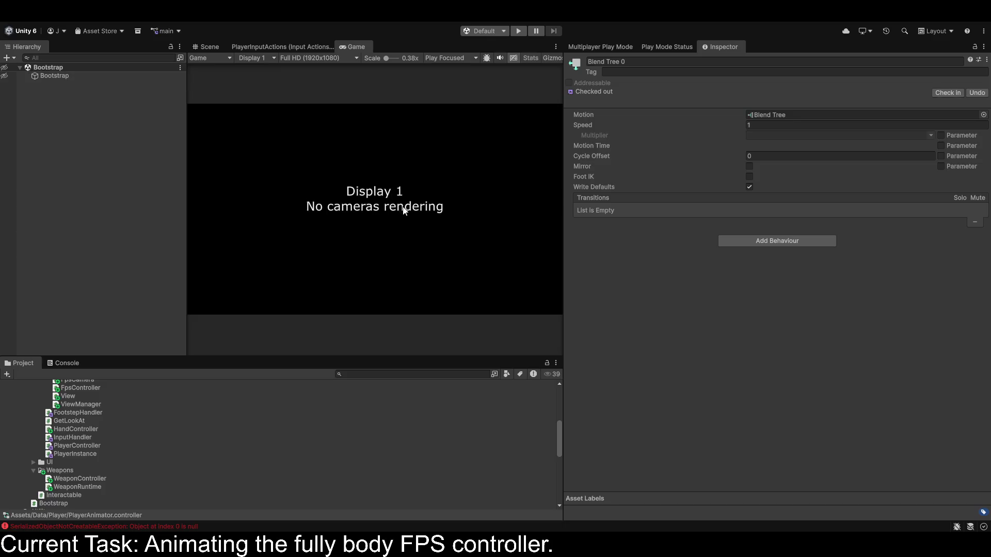
Add a weaponType Equals 2 condition to the Blend Tree → Blend Tree 0 transition.
scroll(739, 203, down, 3)
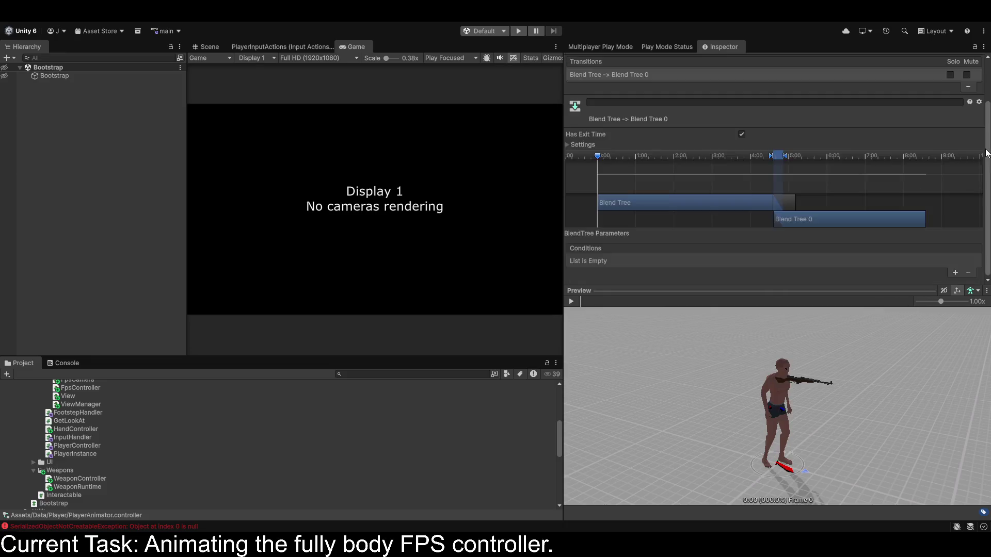
click(956, 273)
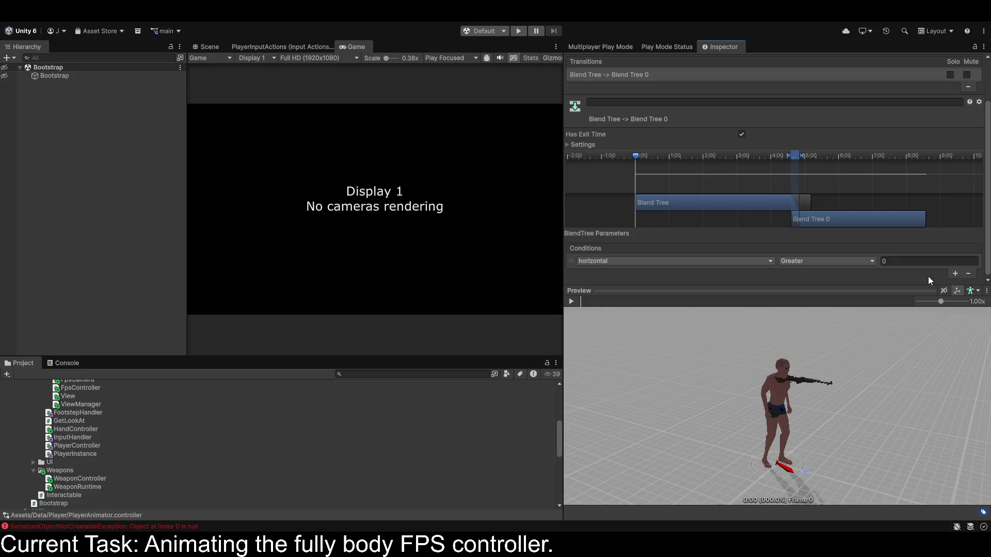
click(688, 264)
click(614, 318)
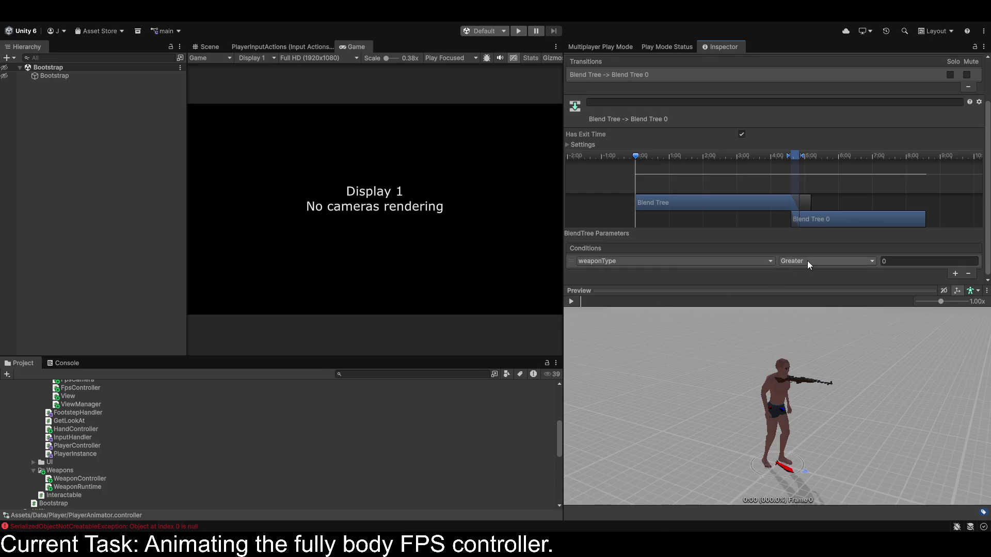
click(826, 261)
click(826, 284)
click(917, 262)
text(2)
Create the Blend Tree 0 → Blend Tree return transition with weaponType Equals 0, then start the game.
click(431, 181)
click(343, 230)
click(624, 210)
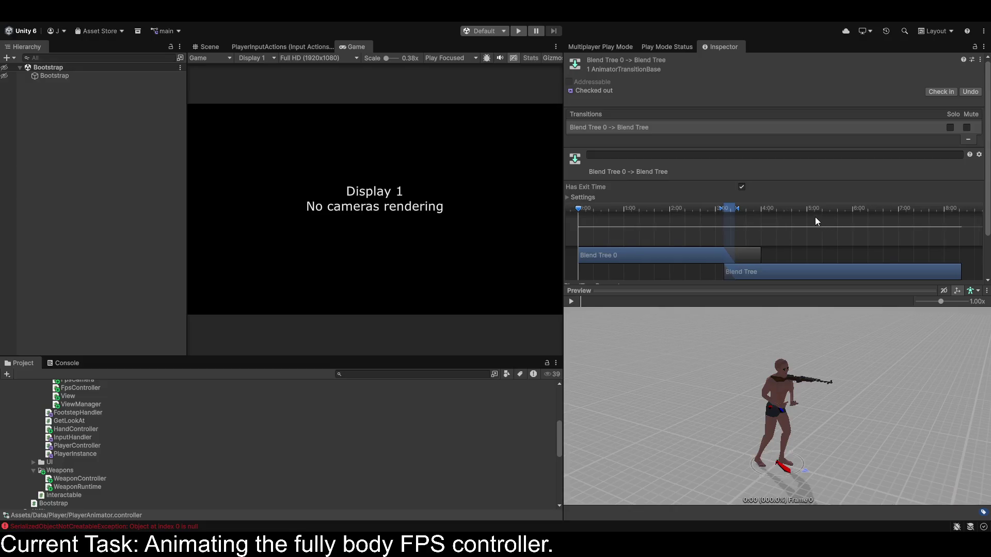
scroll(738, 178, down, 5)
scroll(822, 268, down, 2)
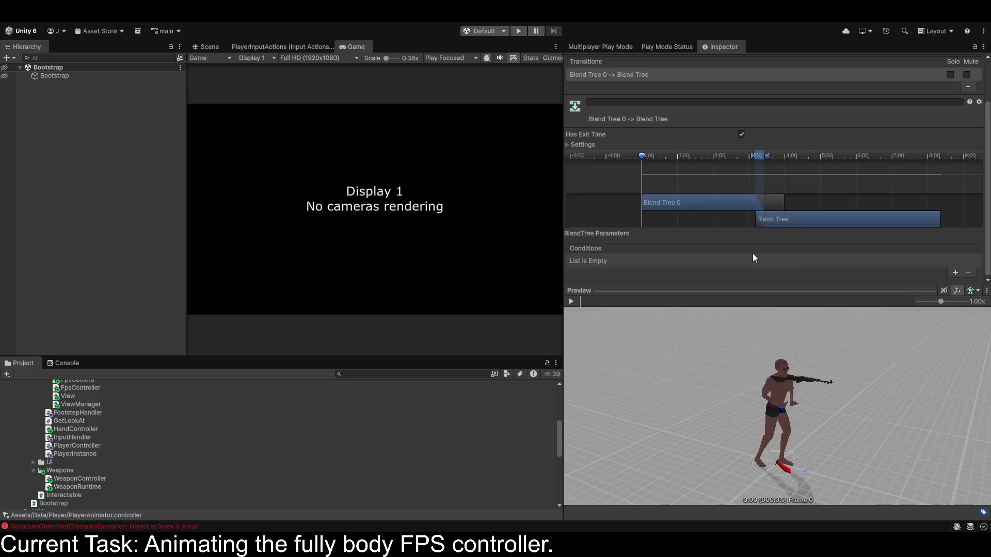
click(954, 272)
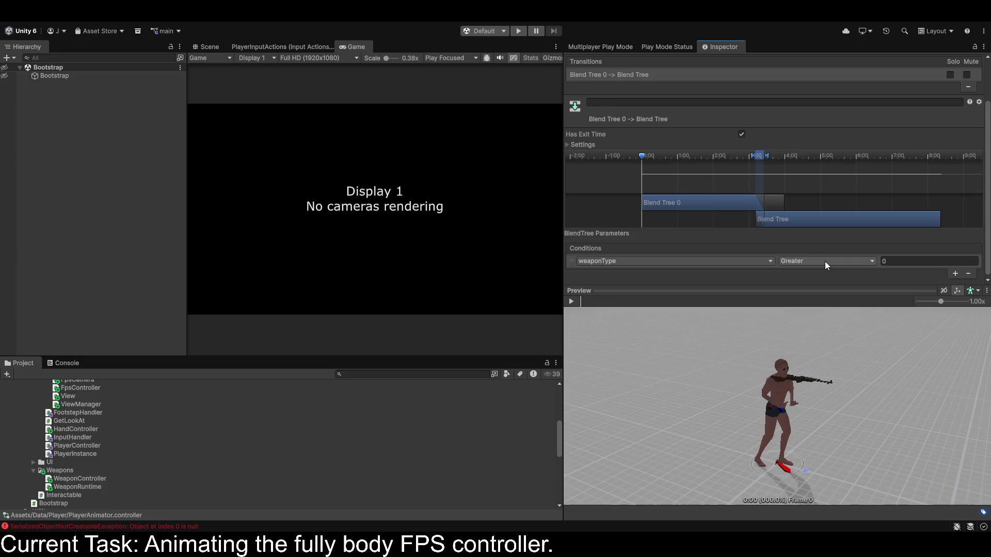
click(819, 296)
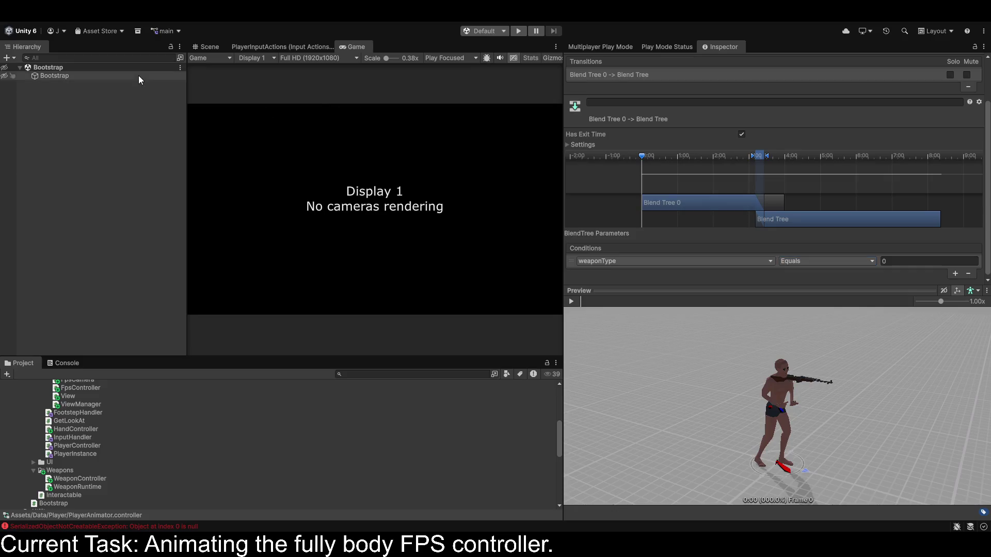
click(519, 32)
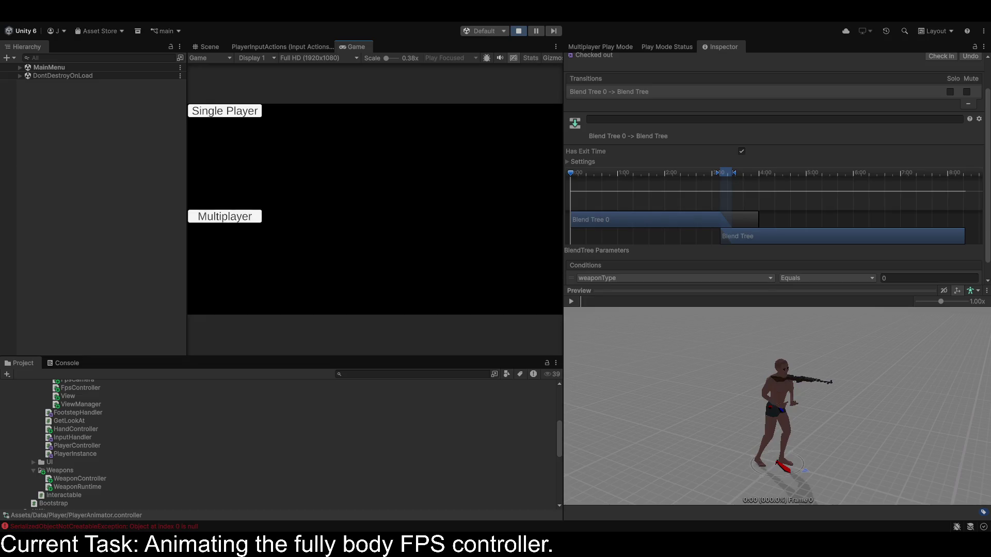
Join Multiplayer and dock the Game view beside the input actions editor.
click(243, 220)
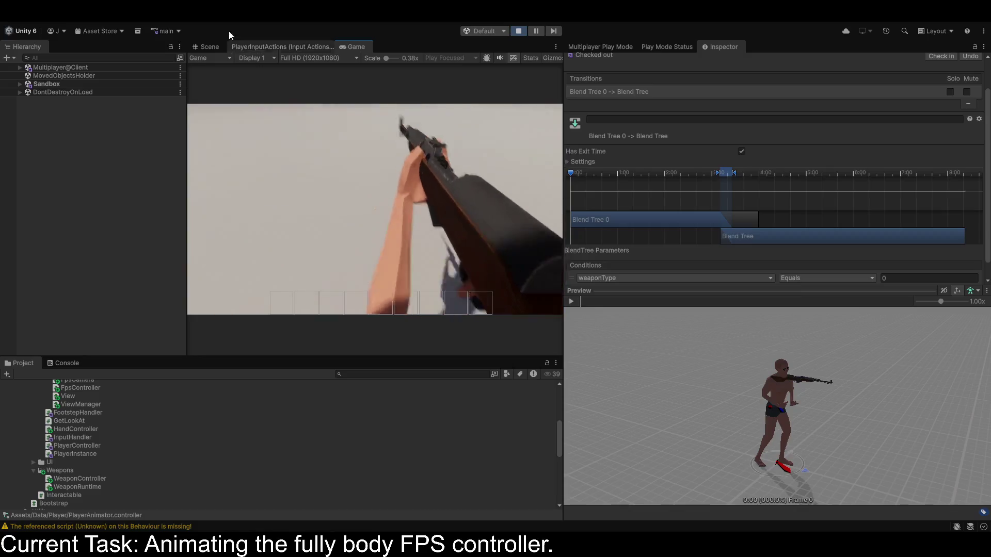
mouse_move(352, 46)
mouse_down()
mouse_move(544, 185)
mouse_move(491, 166)
mouse_up()
mouse_move(438, 150)
mouse_down()
mouse_move(248, 126)
mouse_move(336, 134)
mouse_up()
Frame the player in the Scene view, look around in-game, then stop the play-test.
click(208, 47)
drag(260, 186, 272, 126)
key(f)
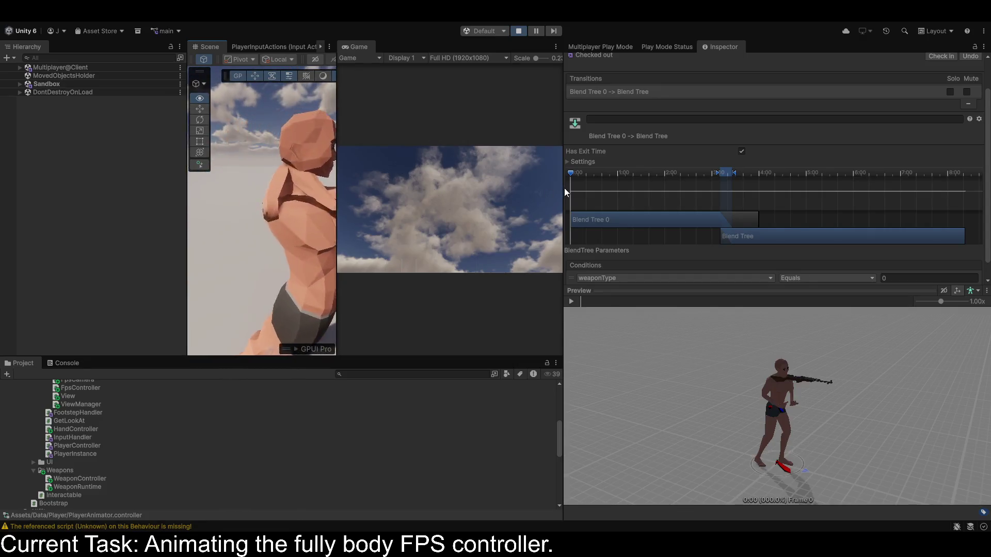
click(457, 214)
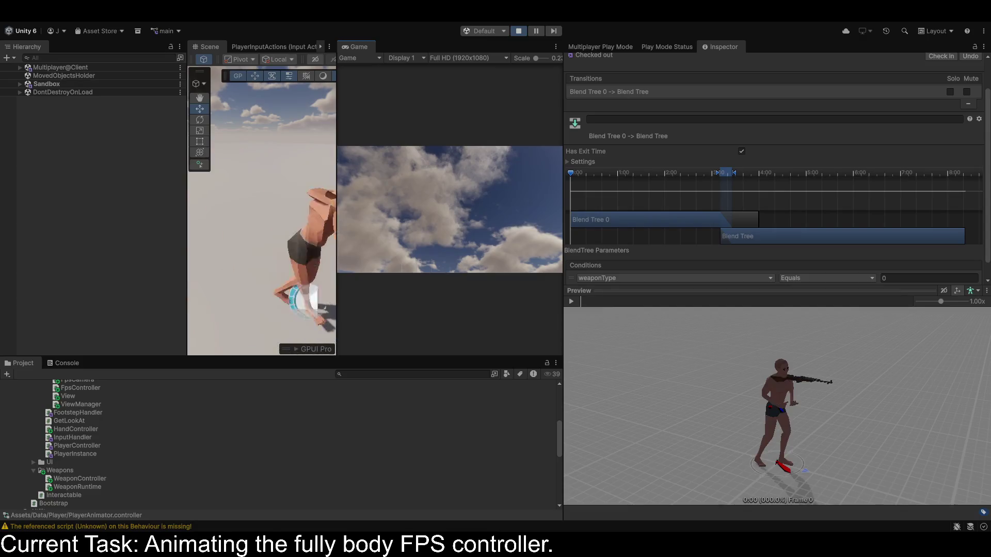
click(518, 32)
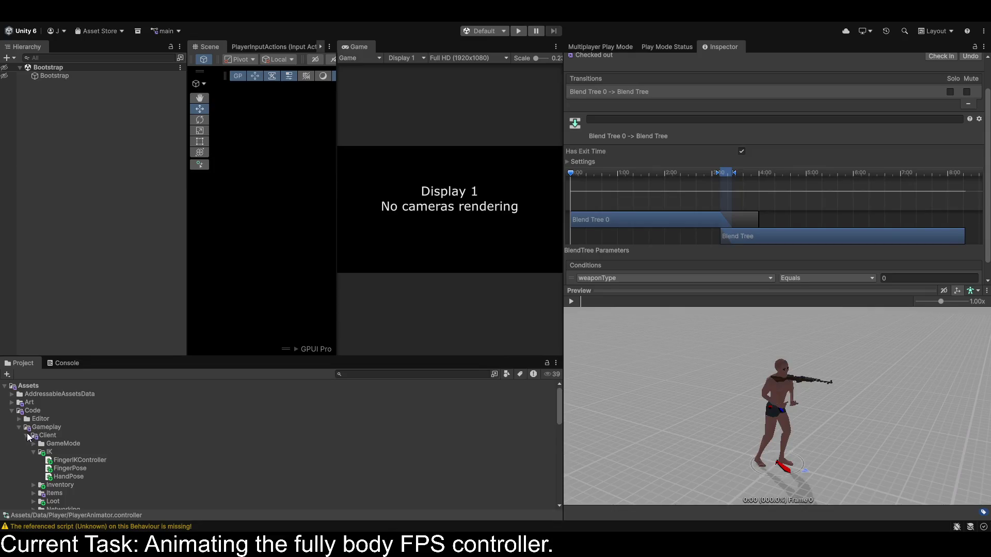
Collapse the Idle, MC_CoreMotion, MoCapCentral and Animations folders in the Project panel.
scroll(20, 418, down, 15)
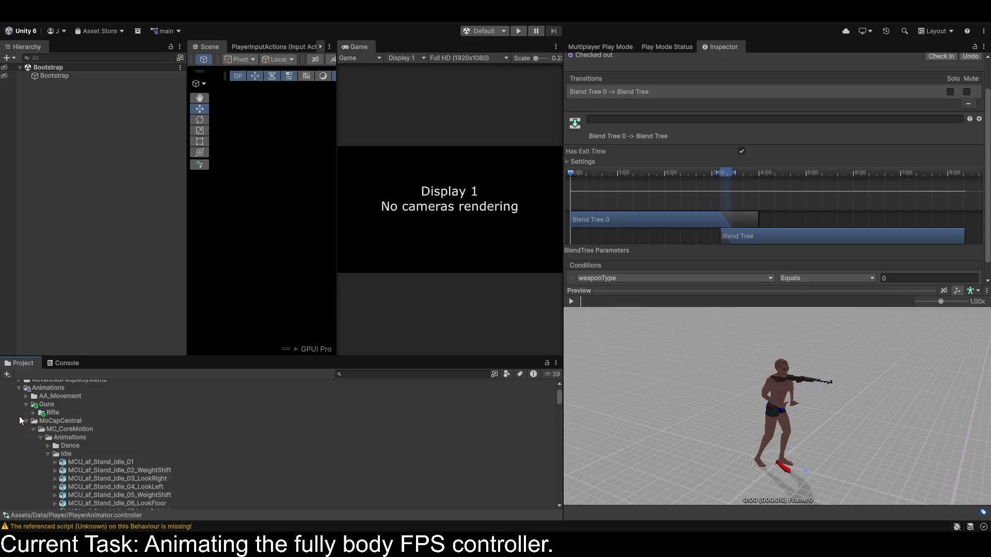
scroll(20, 417, up, 4)
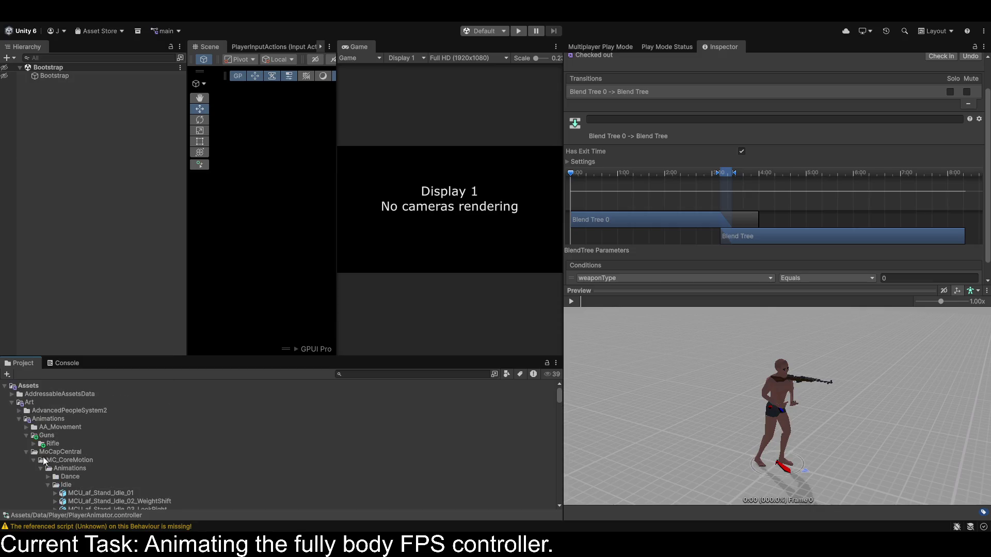
click(48, 485)
click(33, 460)
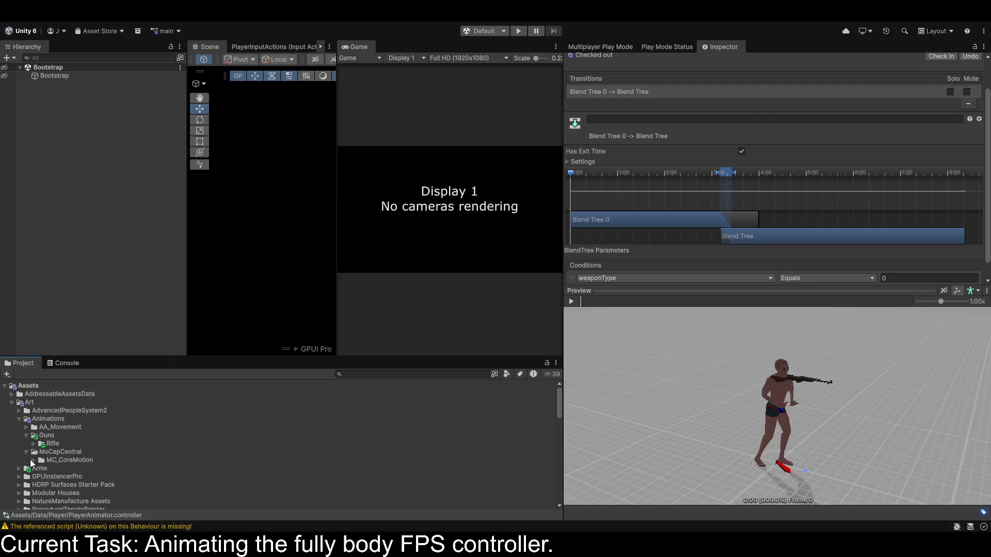
click(26, 452)
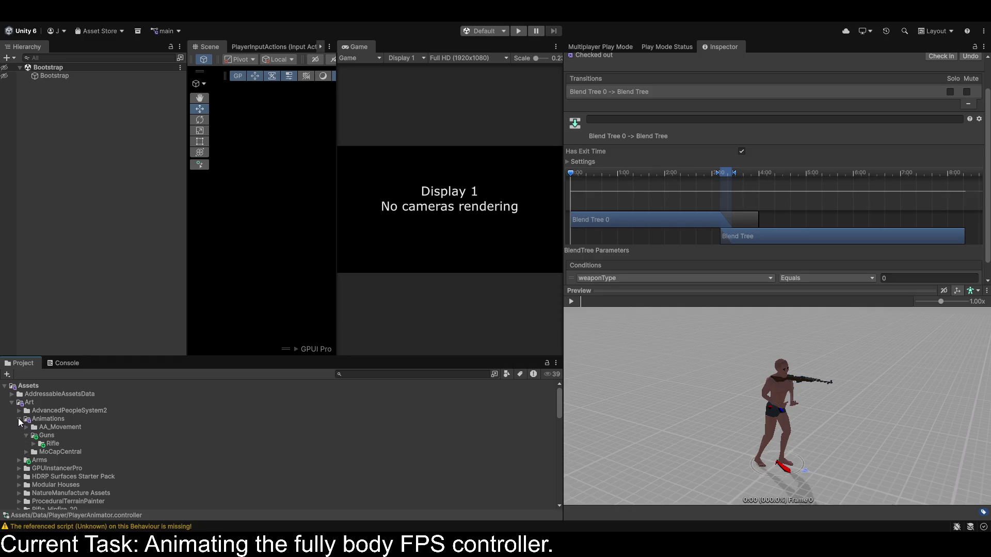
click(20, 419)
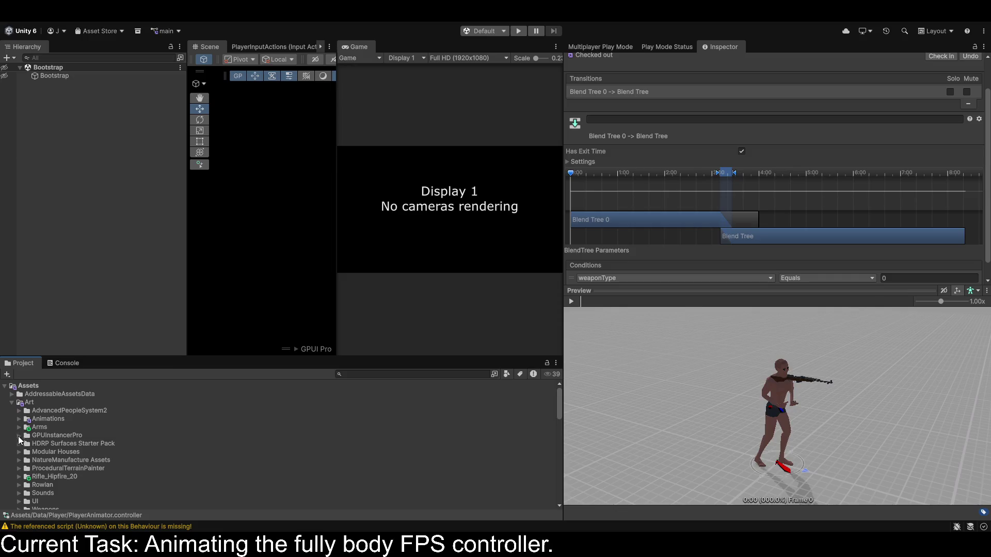
Expand Rifle_Hipfire_20 with all its subfolders and browse its animation clips in an enlarged panel.
alt+click(20, 478)
scroll(30, 470, down, 5)
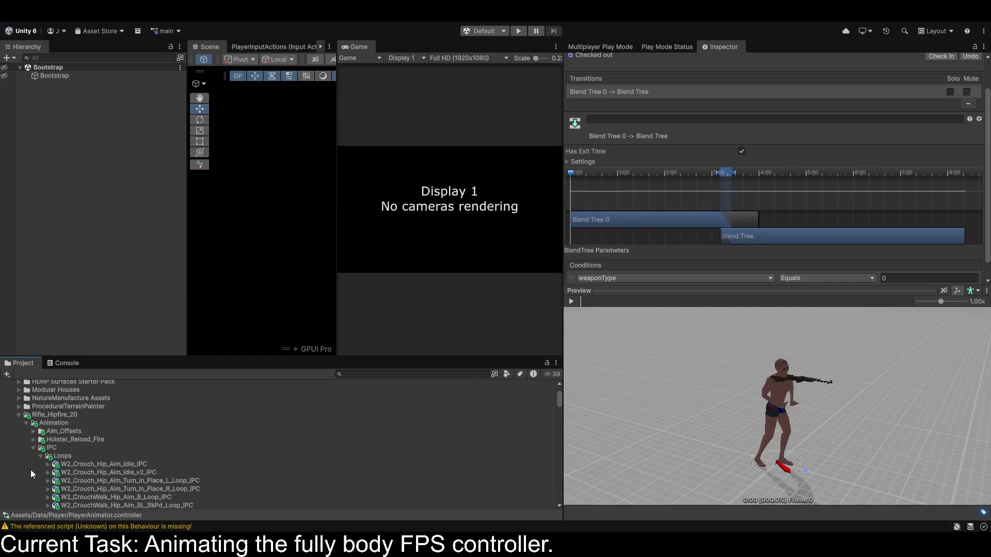
drag(139, 355, 139, 226)
scroll(122, 380, down, 5)
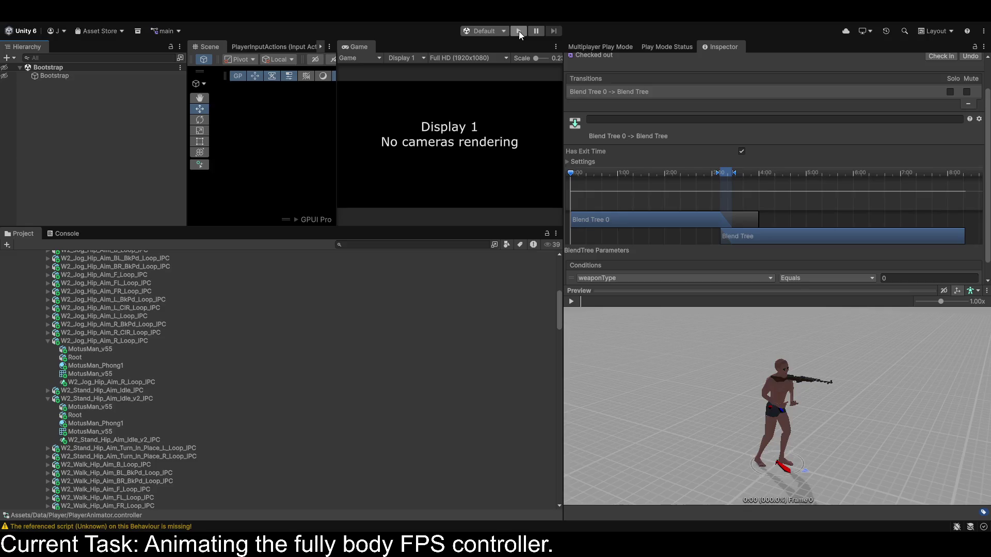
scroll(77, 343, down, 20)
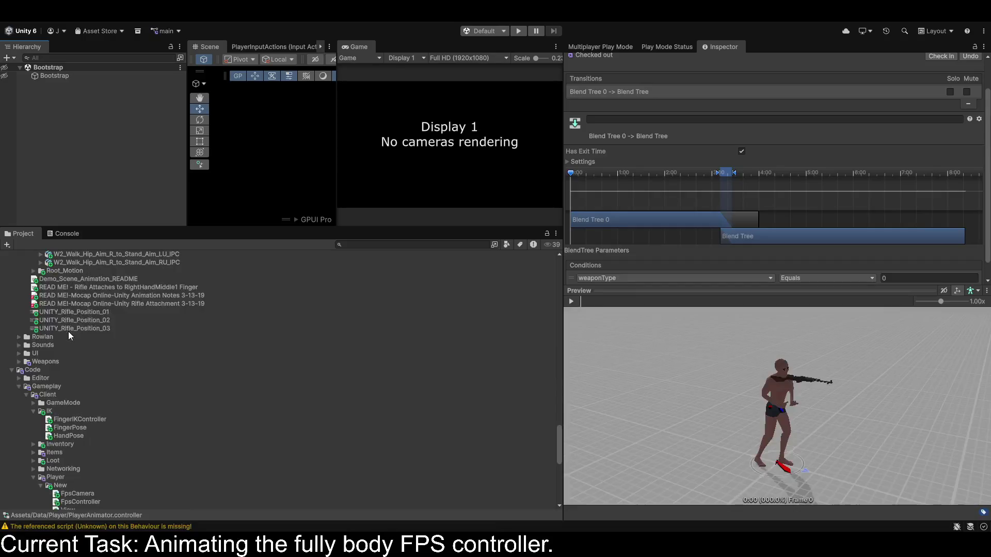
Open the Player prefab and turn off Full Body Biped IK, Look At IK and both Finger IK Controllers.
double_click(55, 406)
click(588, 254)
click(588, 265)
scroll(588, 265, down, 1)
click(588, 260)
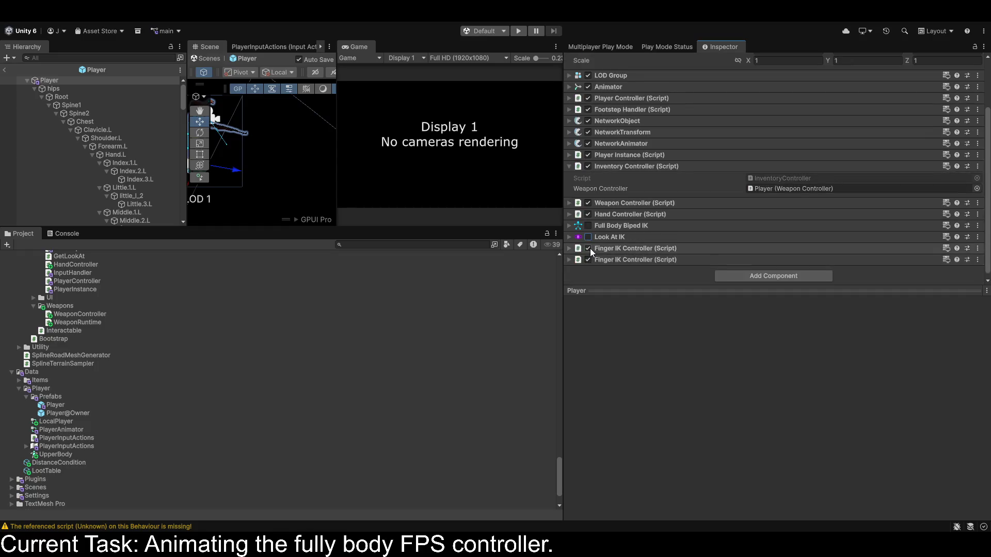
click(588, 248)
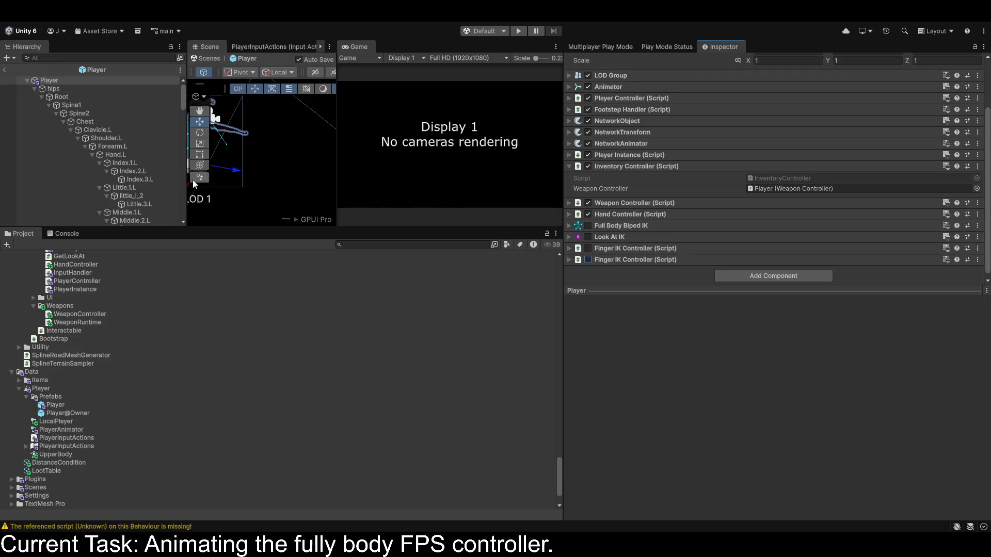
Disable the FBBIK Head Effector script on the HeadEffector object.
click(32, 88)
scroll(61, 122, down, 5)
scroll(61, 125, down, 5)
click(61, 189)
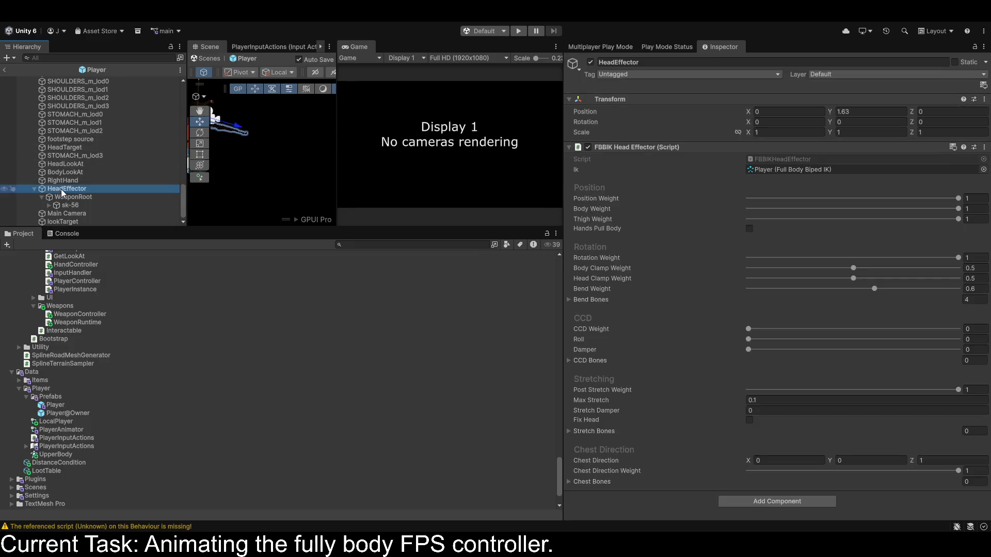
click(588, 148)
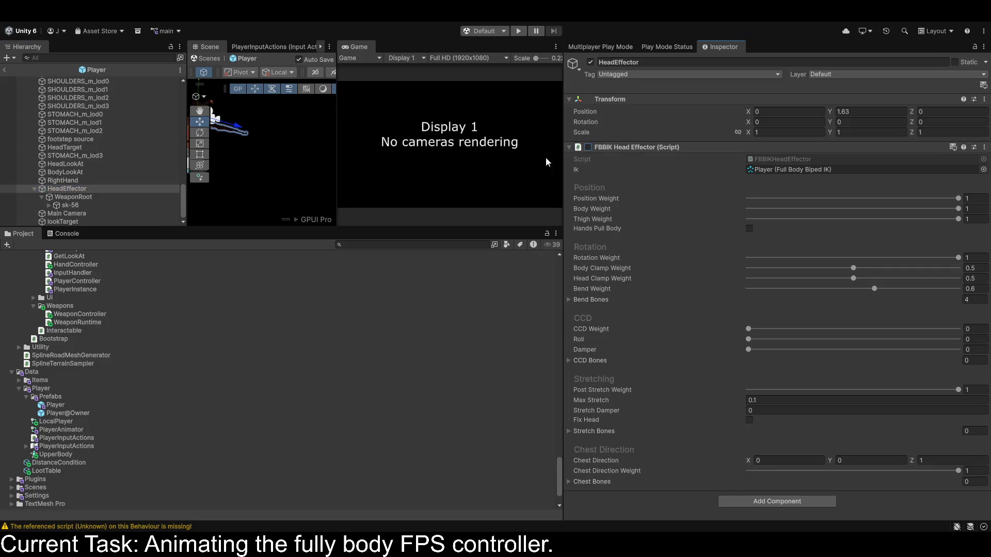
click(33, 190)
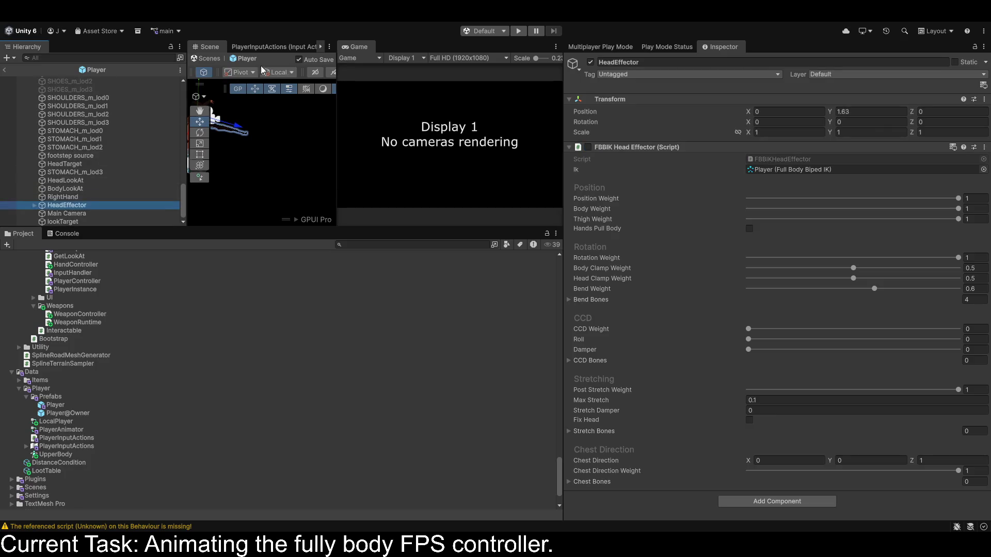
Play-test the character, then re-enable HeadEffector's FBBIK Head Effector script.
click(516, 31)
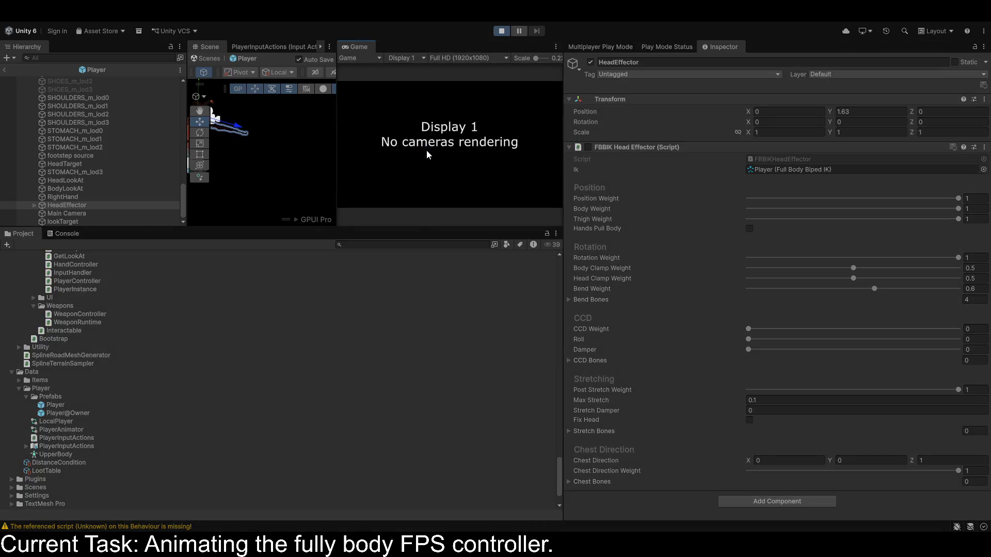
click(357, 149)
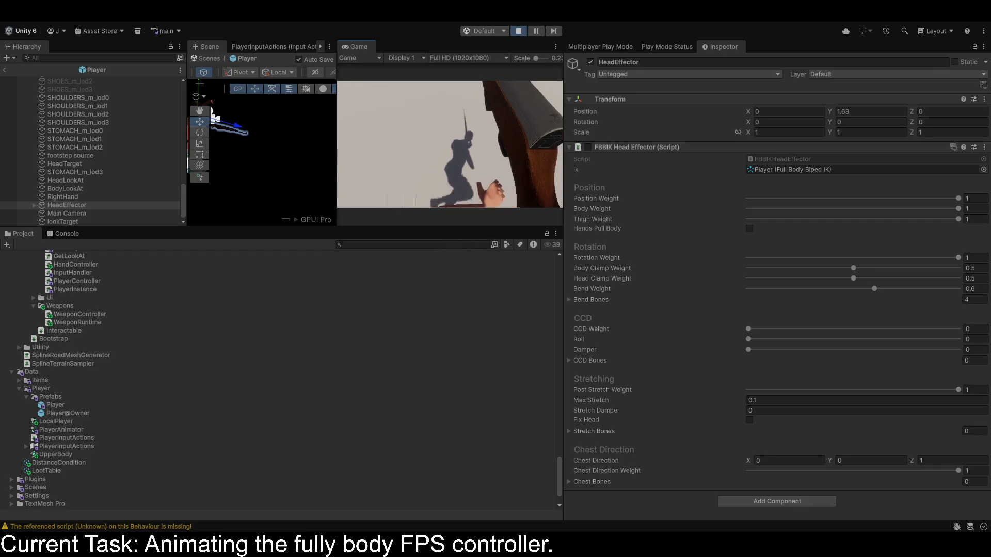
click(519, 31)
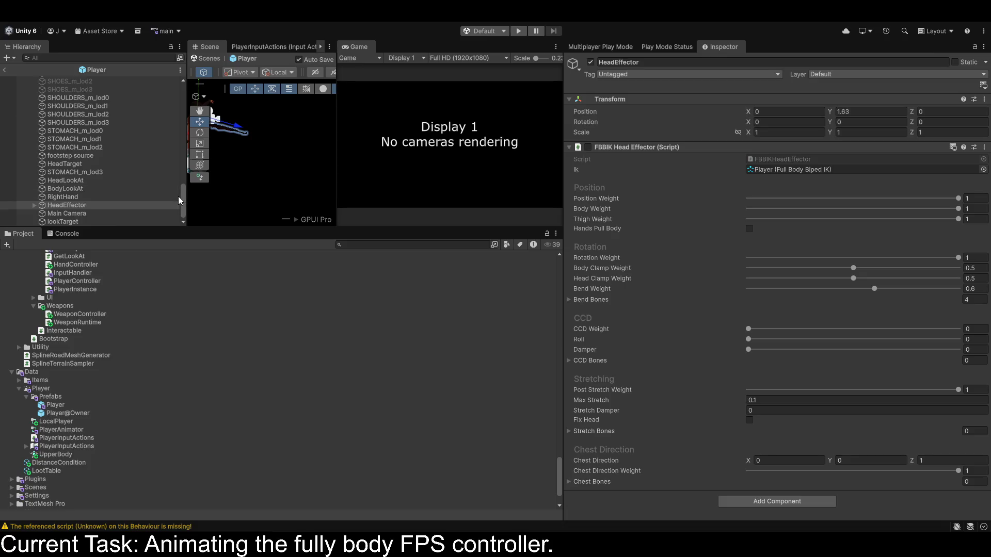
click(588, 147)
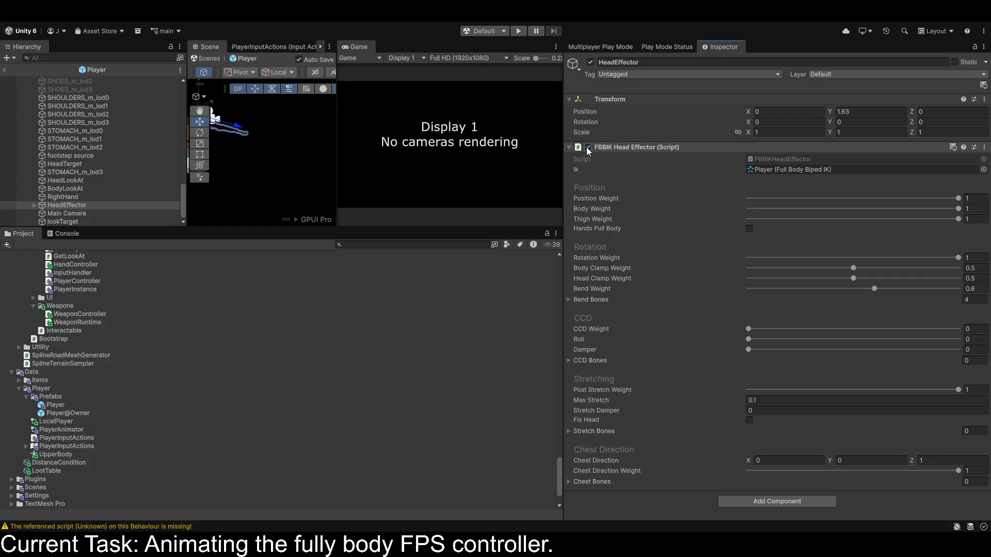
scroll(63, 175, up, 10)
scroll(56, 194, up, 5)
On the Player root, re-tick Full Body Biped IK while Look At IK and Finger IK stay off.
click(50, 80)
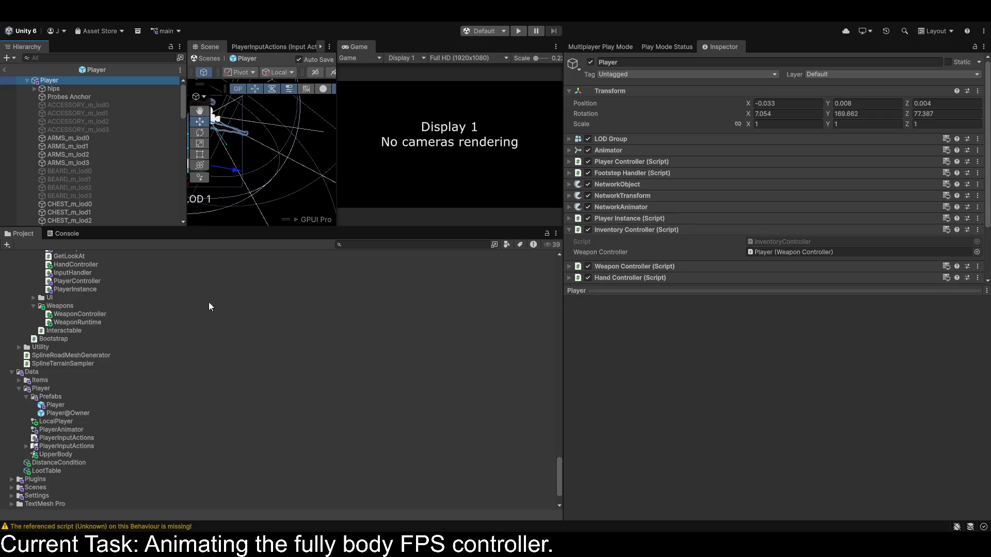
drag(644, 291, 621, 463)
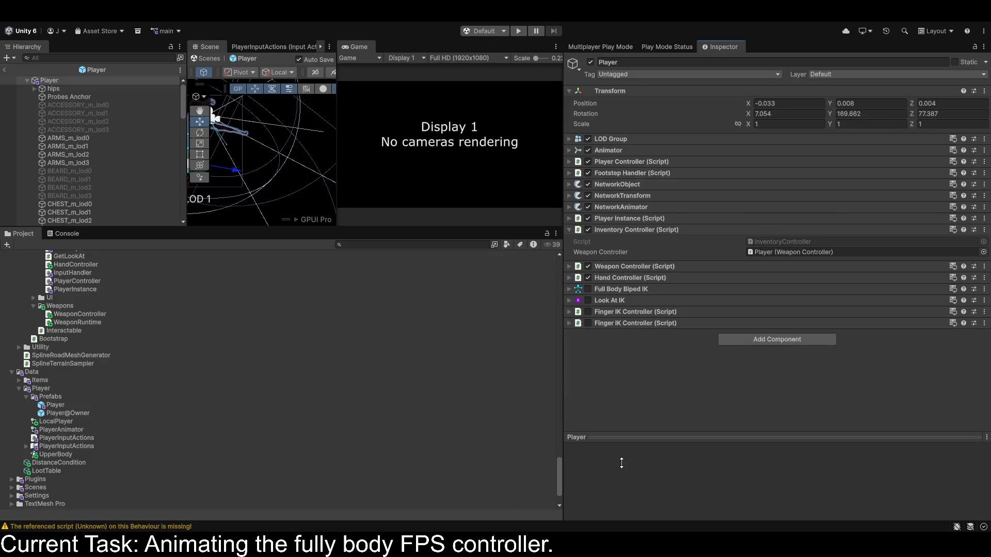
click(569, 324)
click(569, 324)
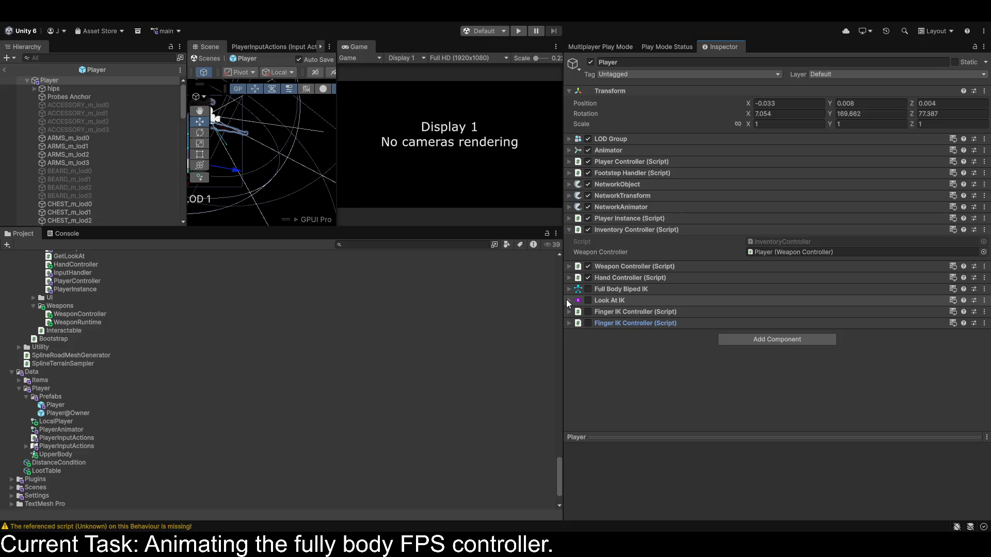
click(588, 289)
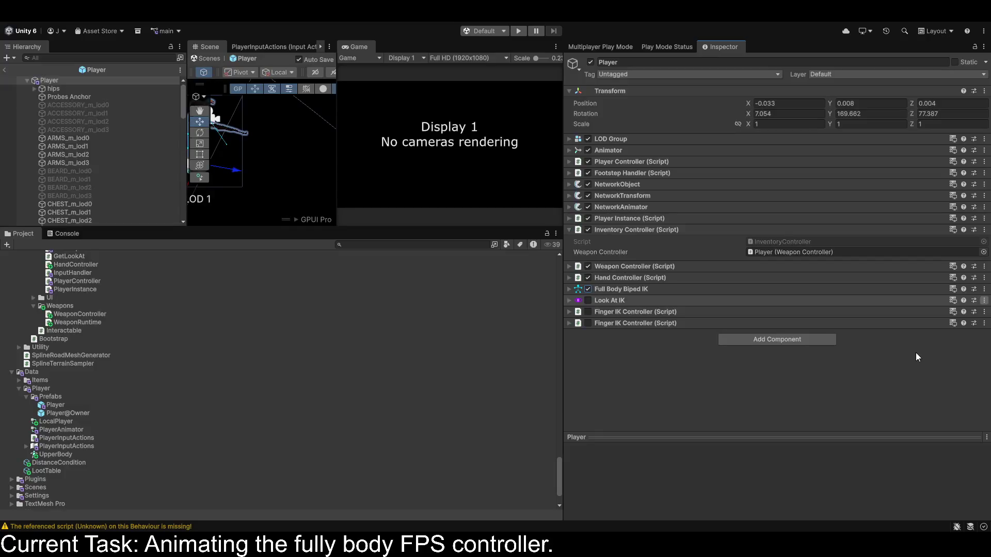
Clear the Right Hand Effector target and set the right arm's Pull, Reach and position weights to 0.
click(569, 289)
scroll(705, 330, down, 10)
scroll(706, 330, down, 11)
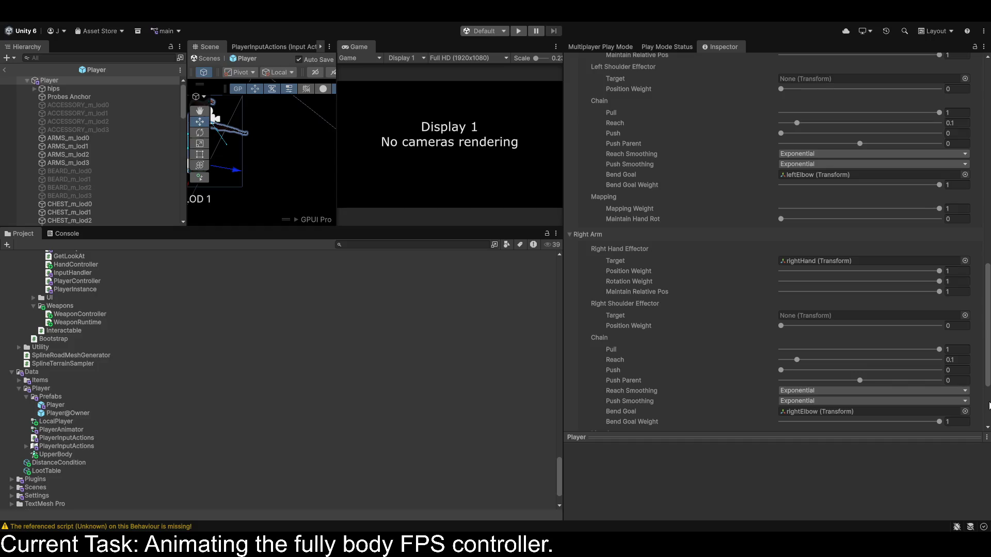
click(872, 260)
key(Delete)
mouse_move(938, 350)
mouse_down()
mouse_move(779, 349)
mouse_move(710, 362)
mouse_up()
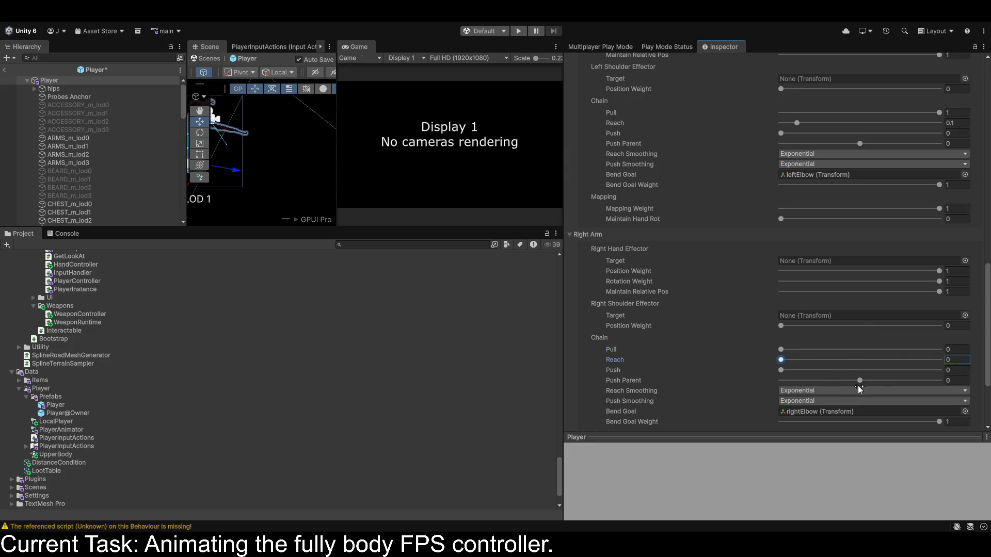
drag(859, 381, 759, 381)
key(ctrl+z)
key(ctrl+z)
key(ctrl+z)
key(ctrl+z)
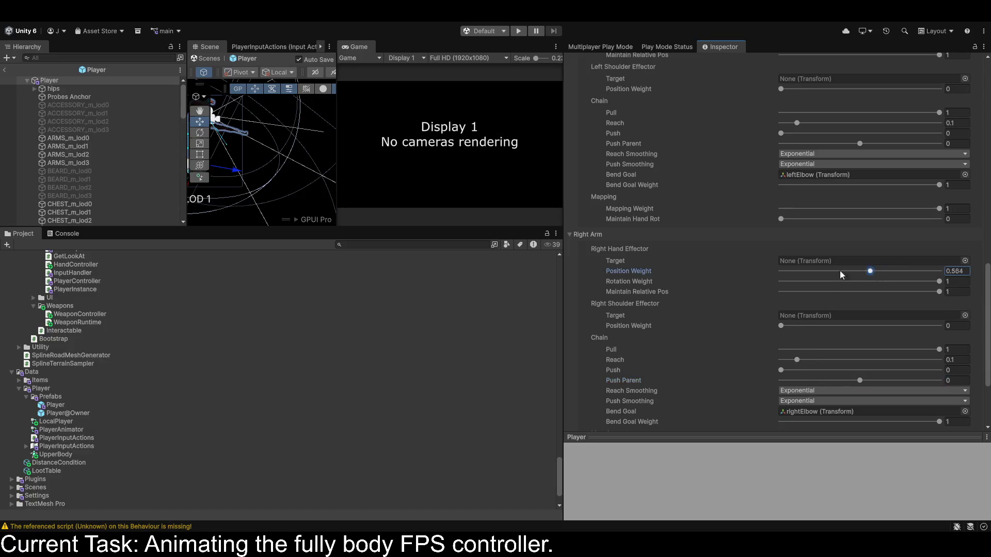
key(ctrl+z)
key(ctrl+z)
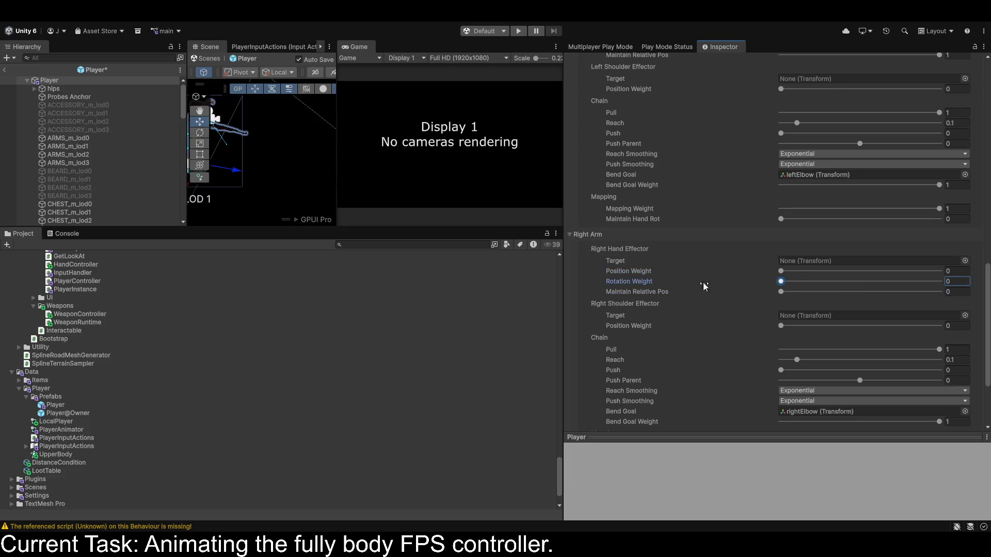
Clear the right arm's bend goal, zero its mapping and bend goal weights, and return to Bootstrap.
scroll(817, 312, down, 4)
click(977, 310)
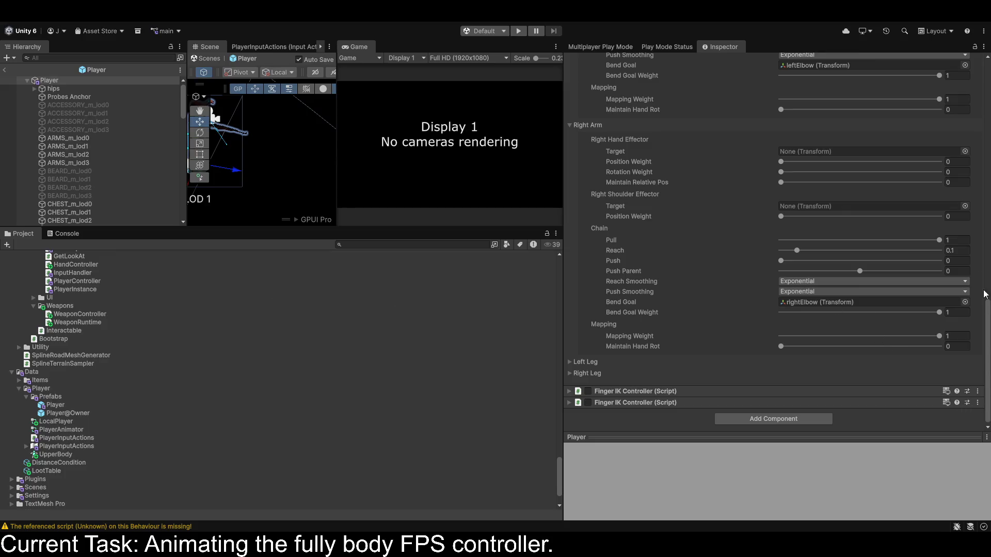
key(ctrl+z)
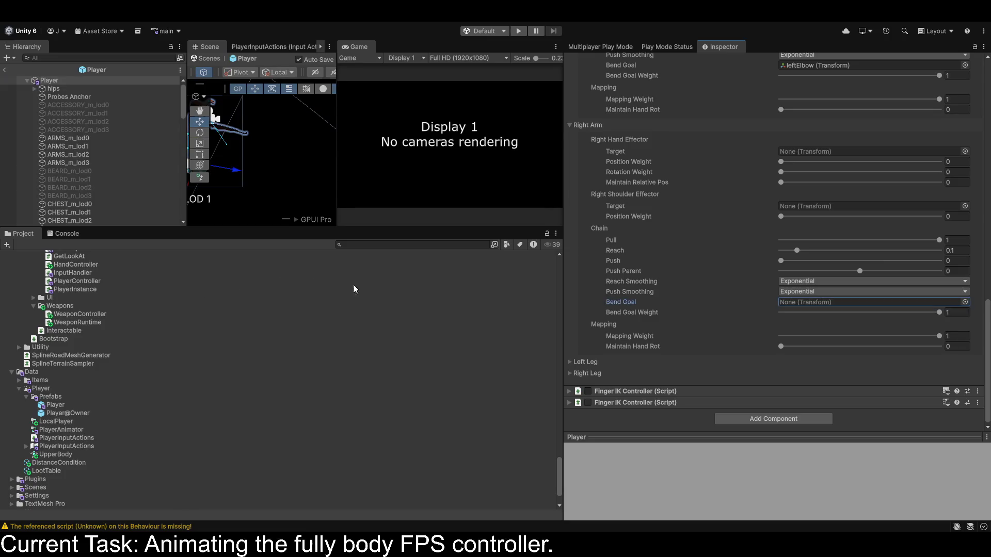
drag(922, 335, 663, 339)
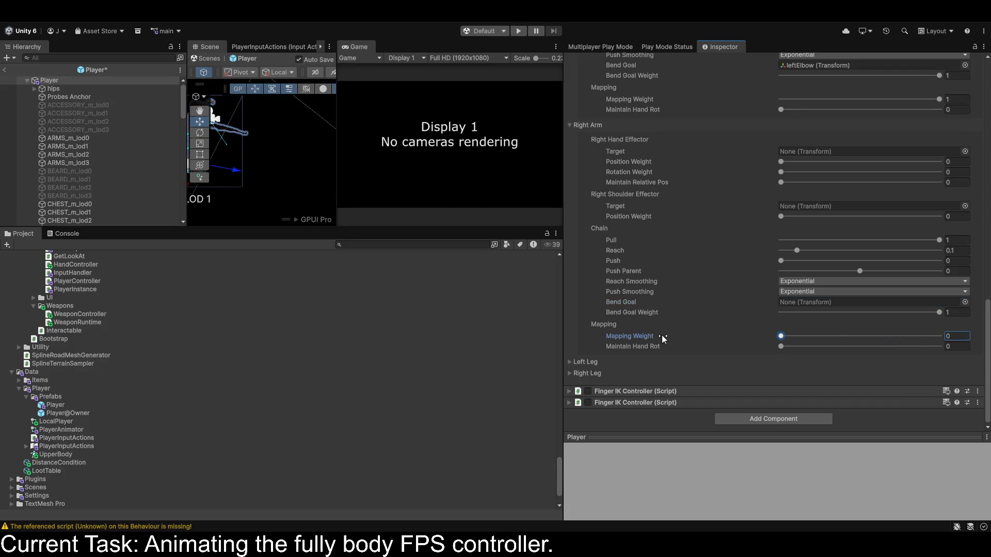
drag(871, 311, 700, 315)
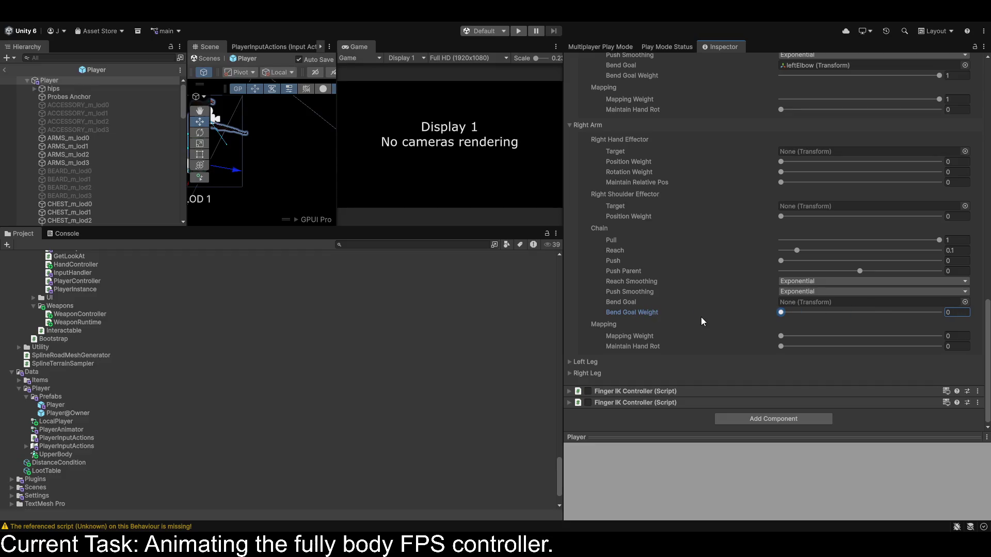
click(3, 72)
click(3, 73)
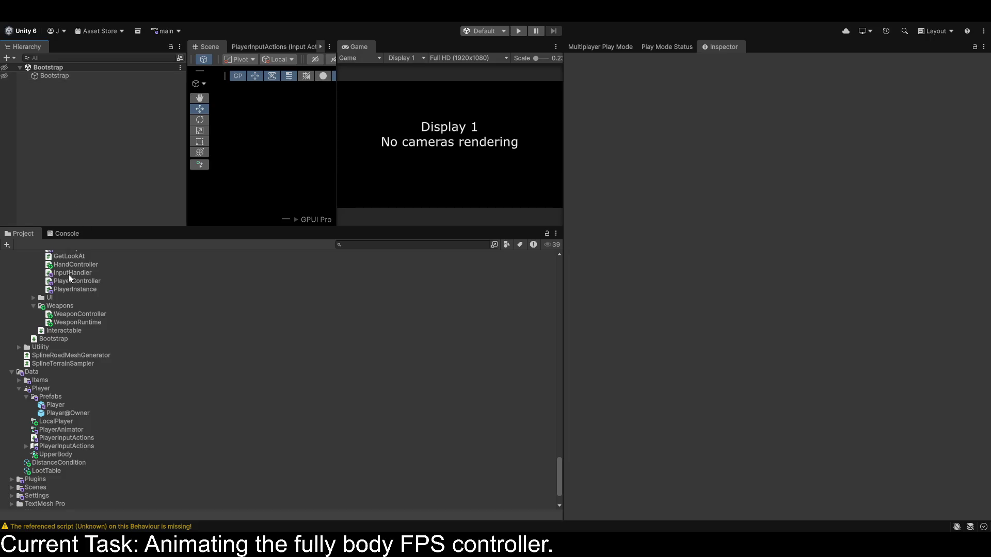
Clear the Console's errors and warnings, then reopen the Player prefab from Data/Player/Prefabs.
click(66, 235)
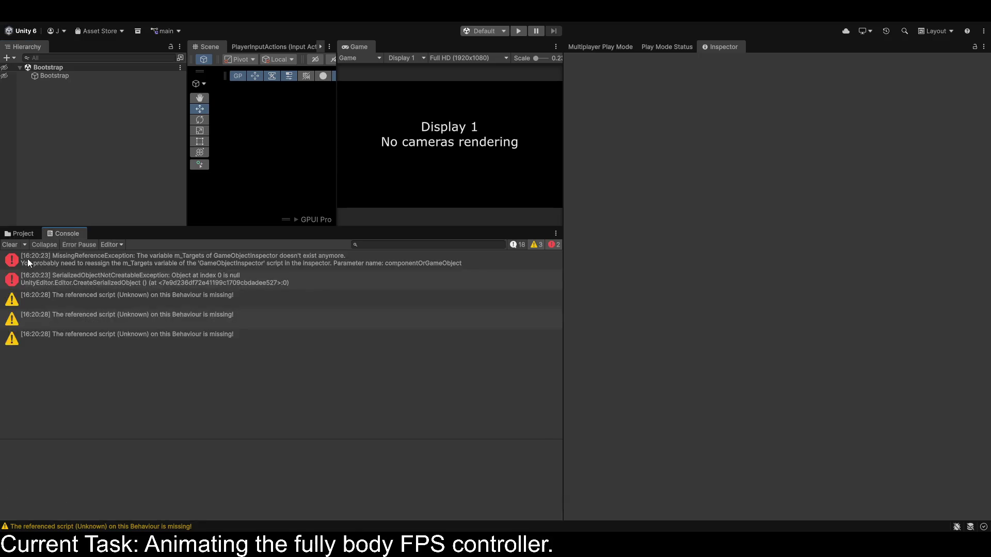
click(10, 245)
click(10, 236)
double_click(55, 405)
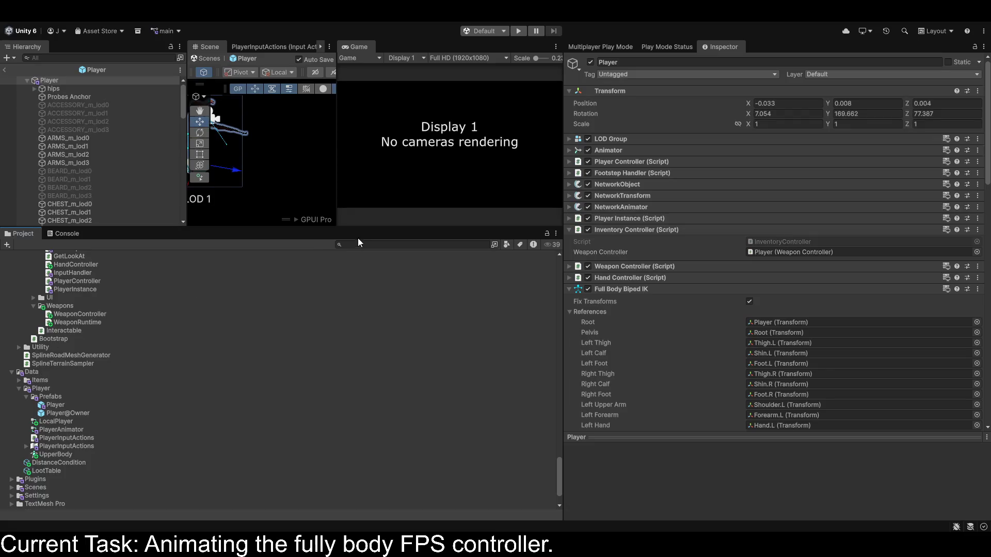
scroll(40, 359, up, 15)
scroll(184, 381, up, 15)
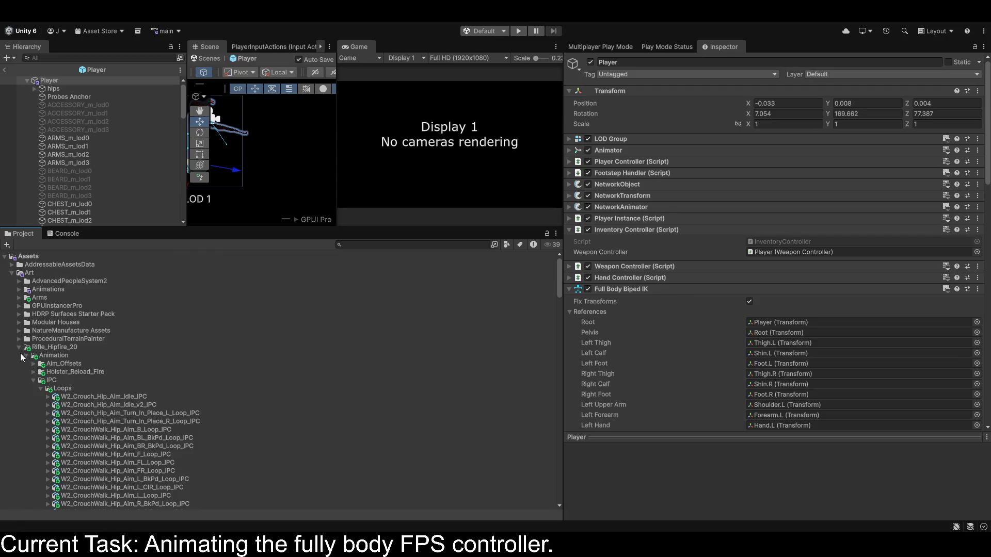
click(26, 356)
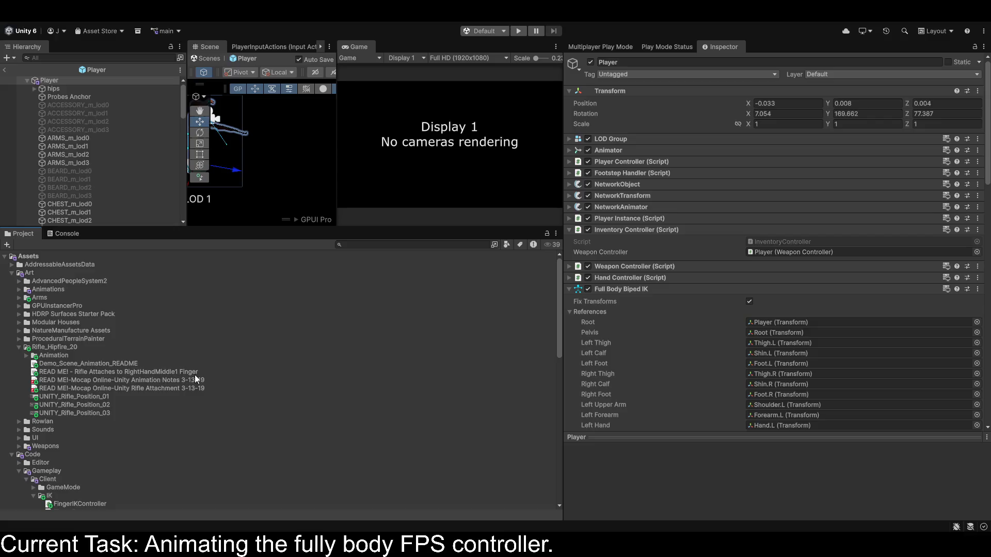
Read the Rifle Attaches readme and preview the UNITY_Rifle_Position_02 and 03 reference images.
double_click(156, 371)
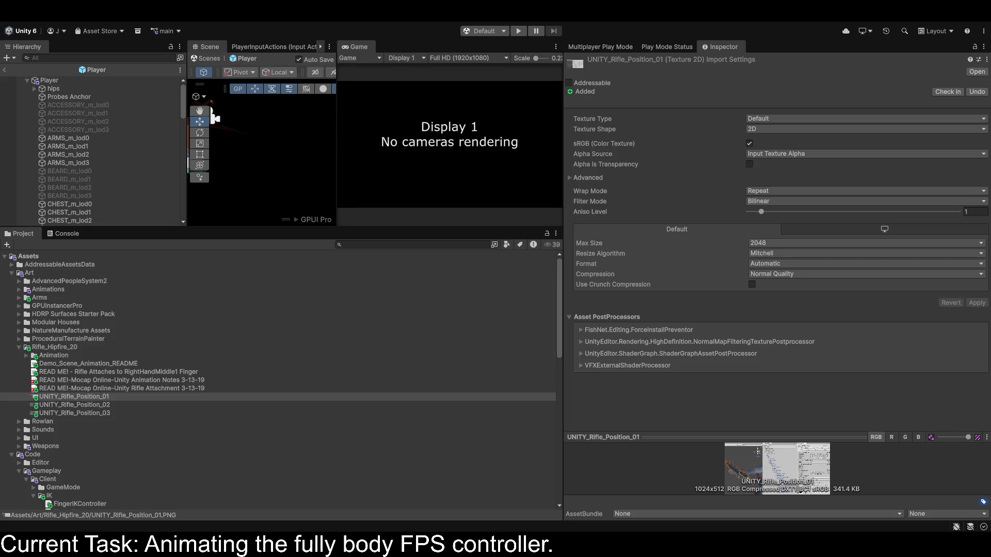
click(75, 405)
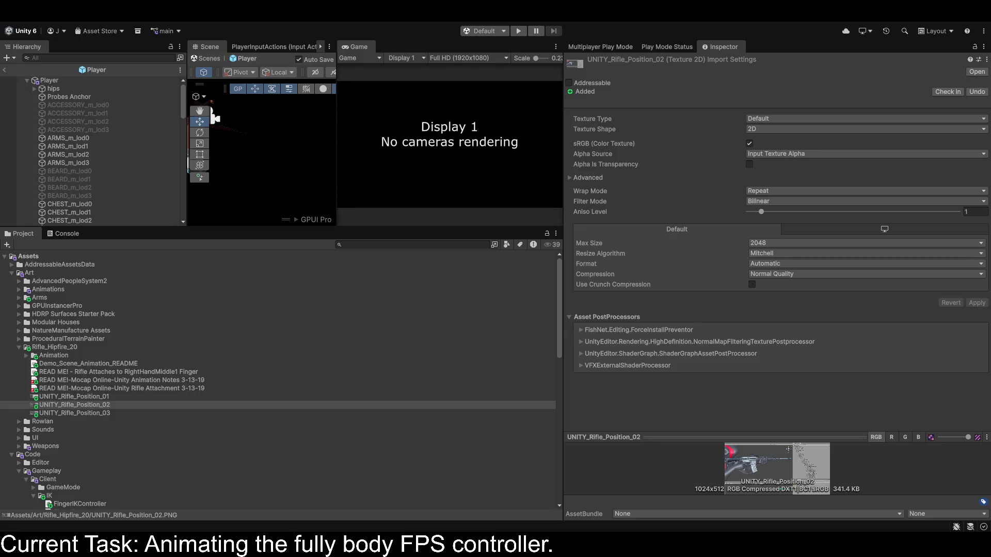
click(74, 413)
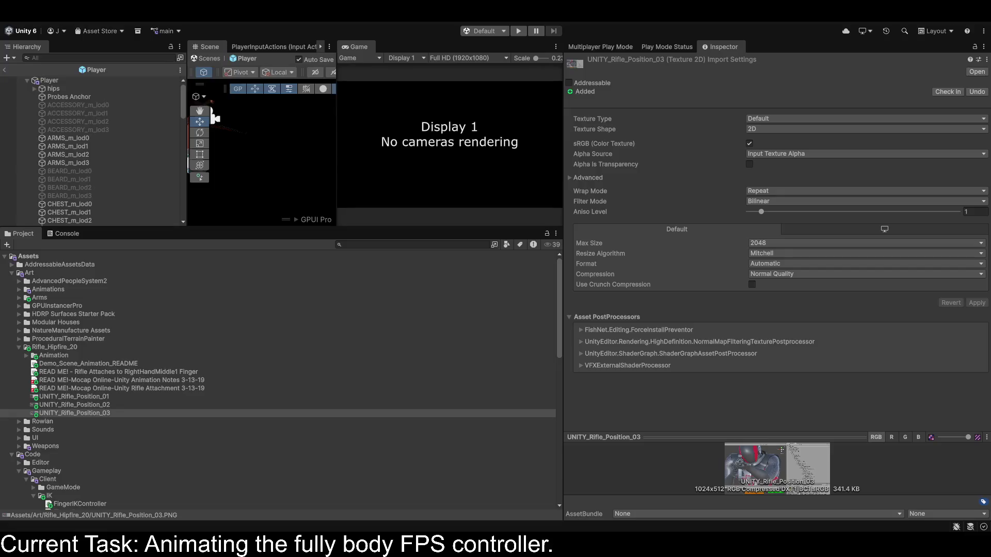
scroll(278, 382, down, 8)
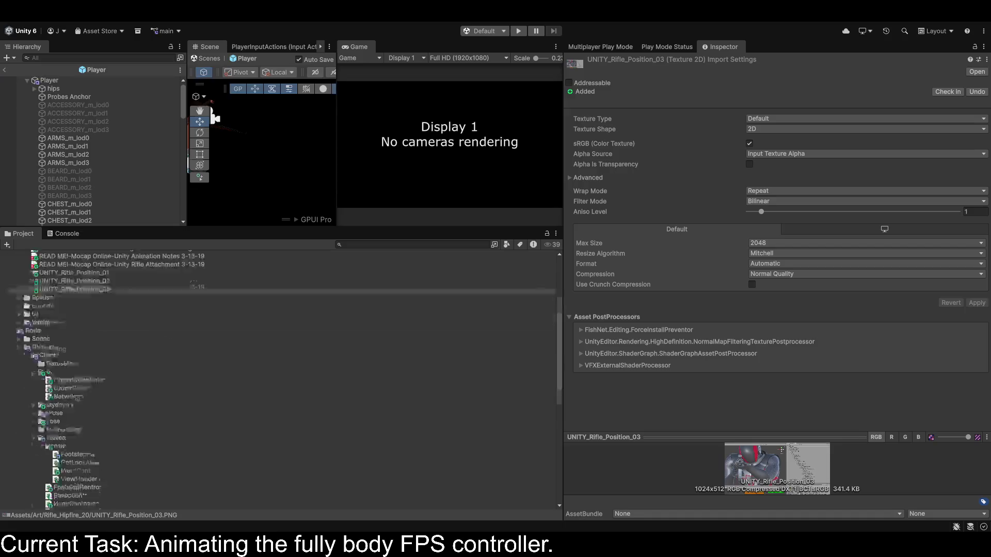
scroll(279, 382, down, 9)
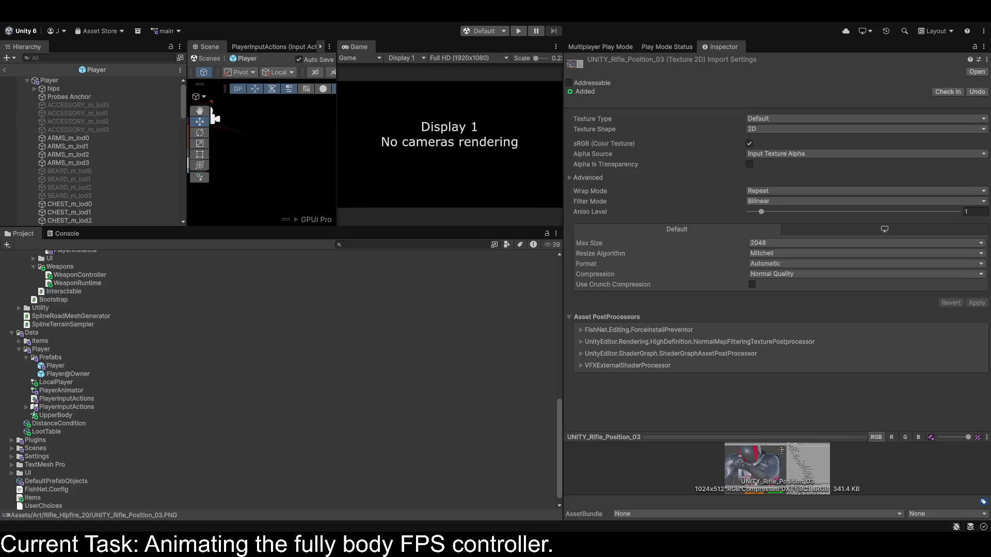
click(50, 357)
Select the Player prefab, dock the Game view beside Scene and widen the Hierarchy.
click(55, 366)
click(224, 123)
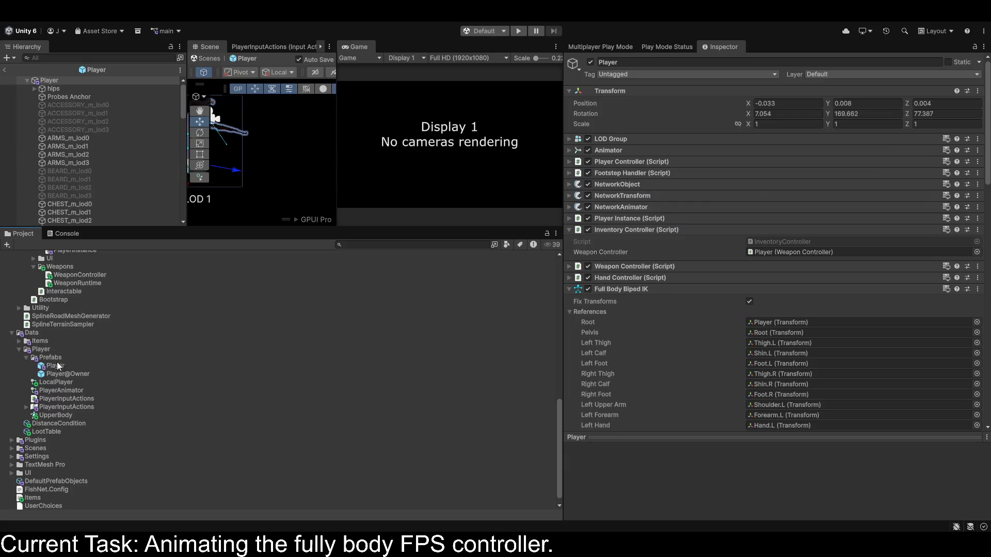
drag(359, 45, 248, 47)
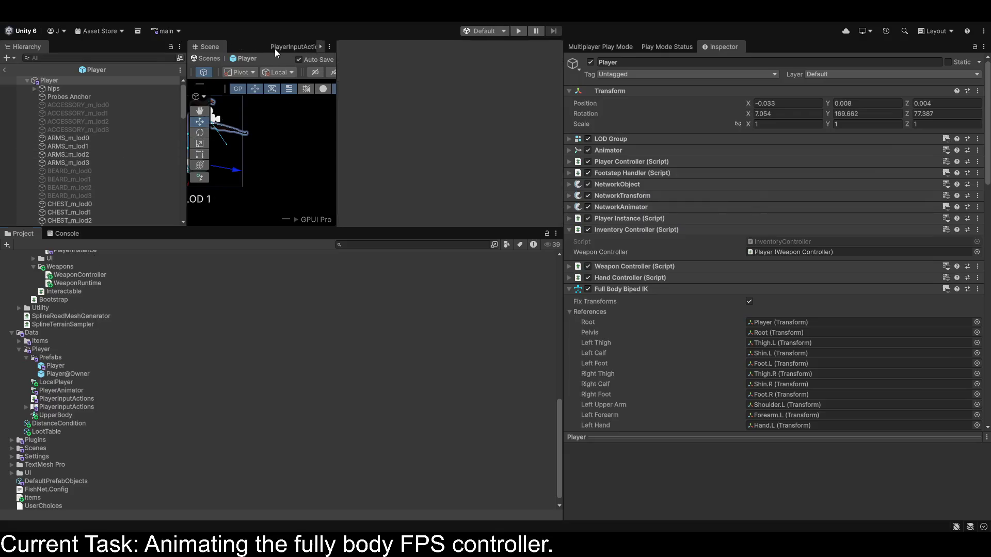
drag(187, 149, 299, 155)
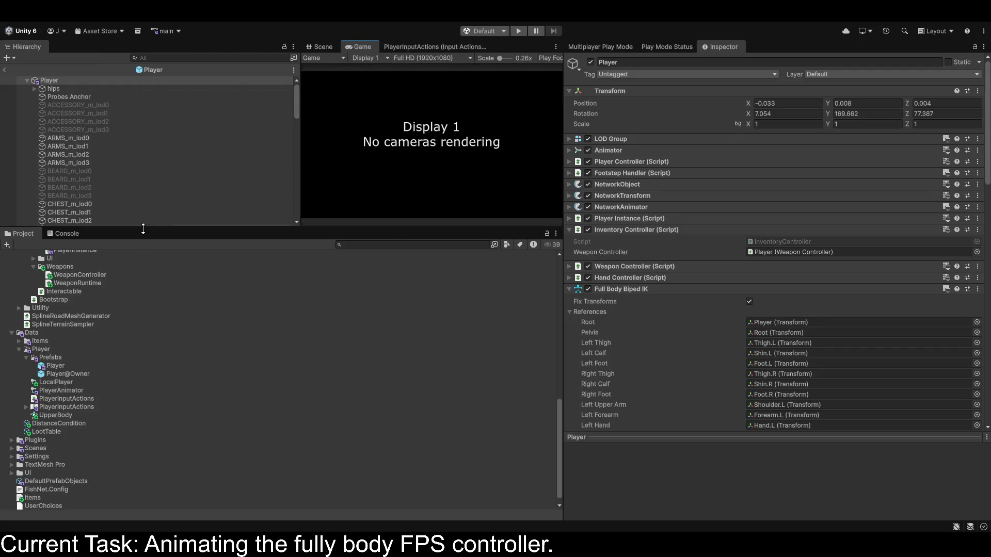
drag(144, 228, 144, 494)
scroll(82, 351, down, 8)
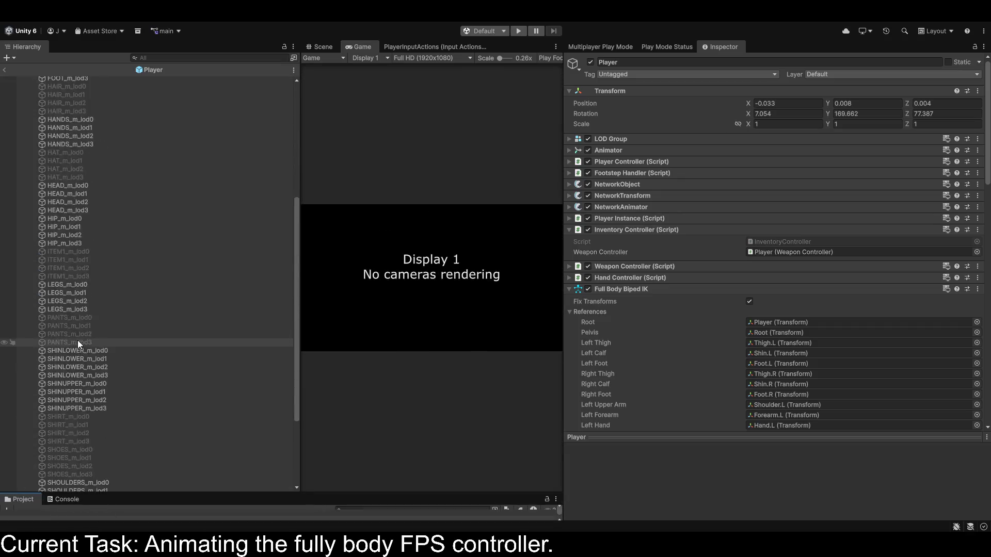
Move WeaponRoot, holding the sk-56 rifle, directly under the Player root.
click(34, 472)
scroll(53, 469, down, 1)
click(41, 471)
mouse_move(61, 470)
mouse_down()
mouse_move(135, 50)
mouse_move(98, 88)
mouse_move(93, 77)
mouse_up()
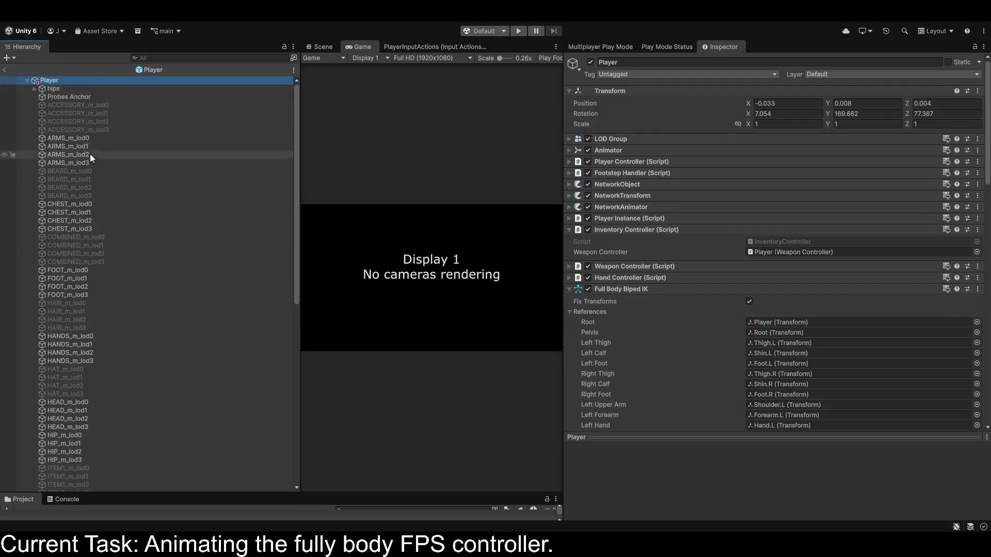
scroll(88, 166, down, 10)
mouse_move(77, 463)
mouse_down()
mouse_move(96, 410)
mouse_move(99, 85)
mouse_move(70, 84)
mouse_up()
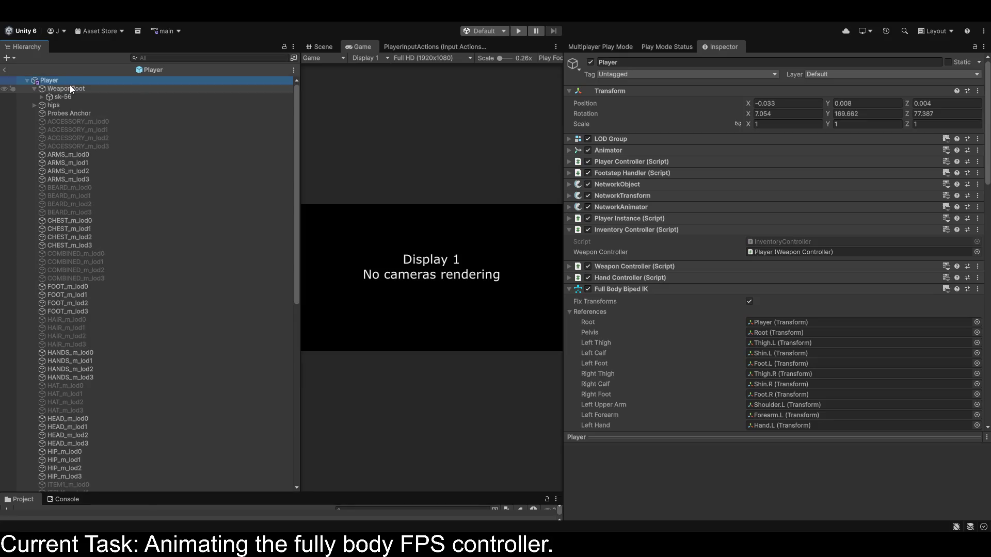
Expand hips and Root to reveal Spine1, Thigh.L and Thigh.R.
click(31, 98)
click(34, 105)
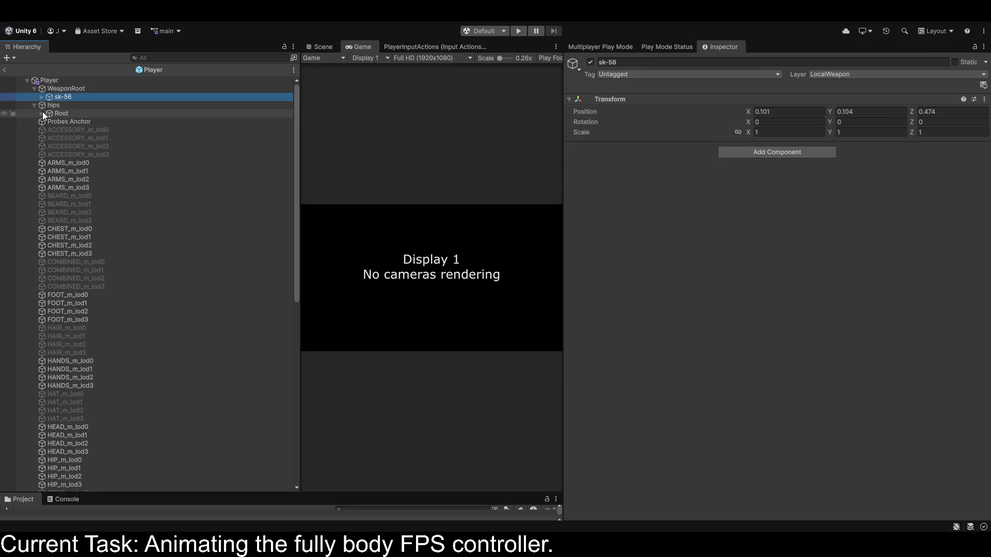
click(42, 113)
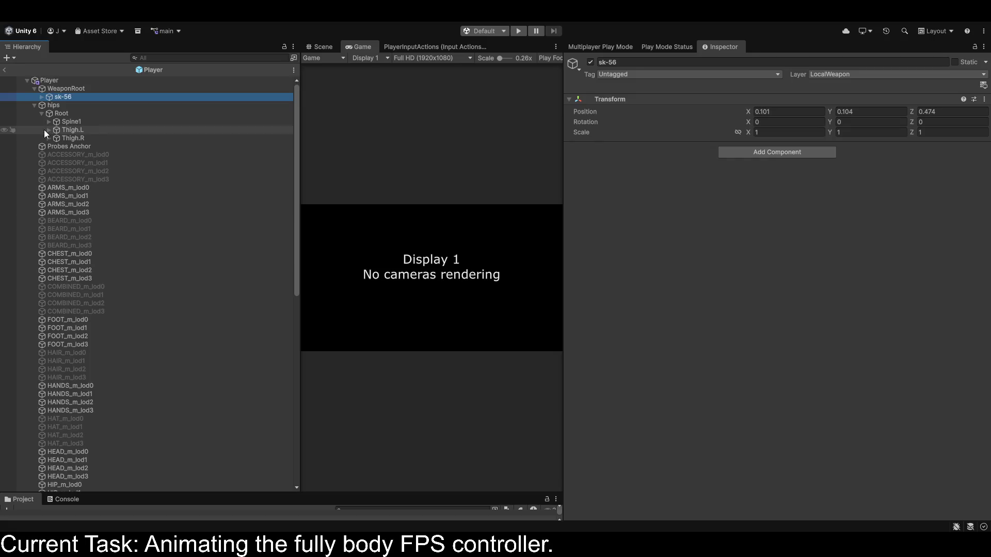